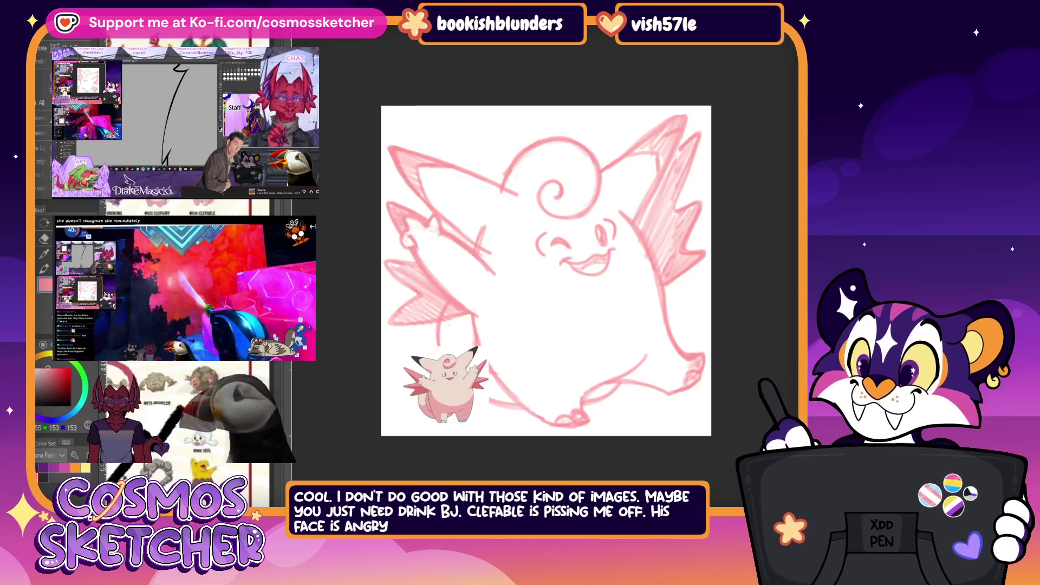
Draw a blush circle on Clefable's cheek, erase stray strokes, and keep the wing hatching.
left_click_drag(642, 247, 622, 274)
mouse_move(656, 157)
left_mouse_down()
mouse_move(645, 271)
mouse_move(622, 282)
left_mouse_up()
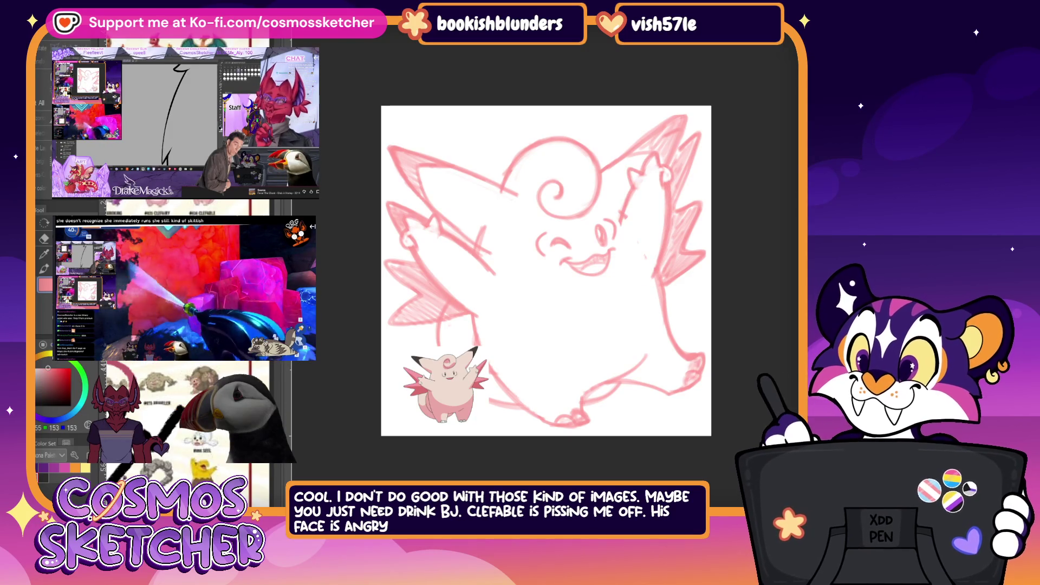
left_click_drag(484, 228, 474, 319)
key("ctrl+z")
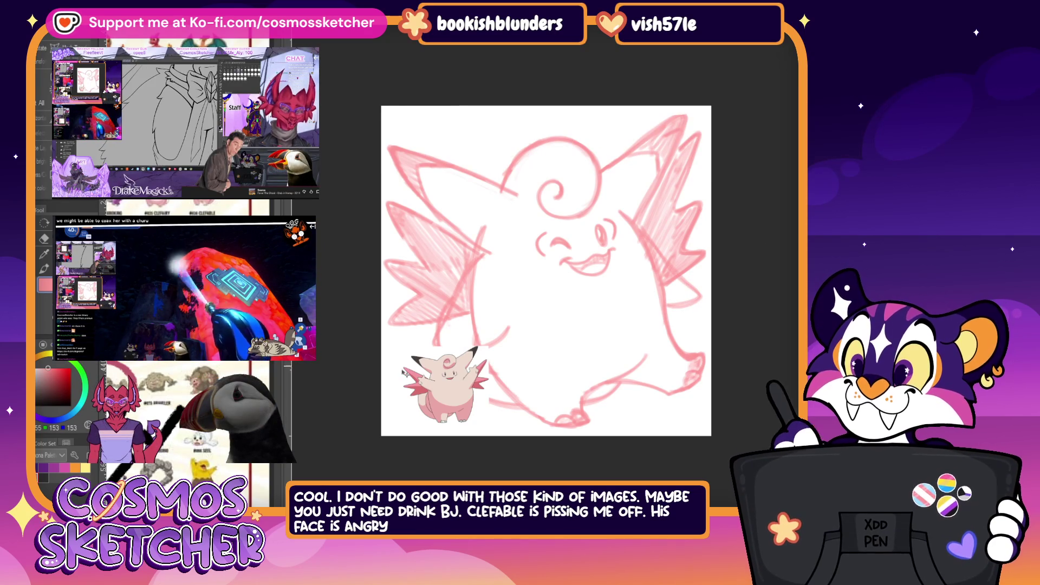
Move the Clefable reference picture to the bottom centre and pick a different sketch colour.
left_click_drag(496, 376, 624, 368)
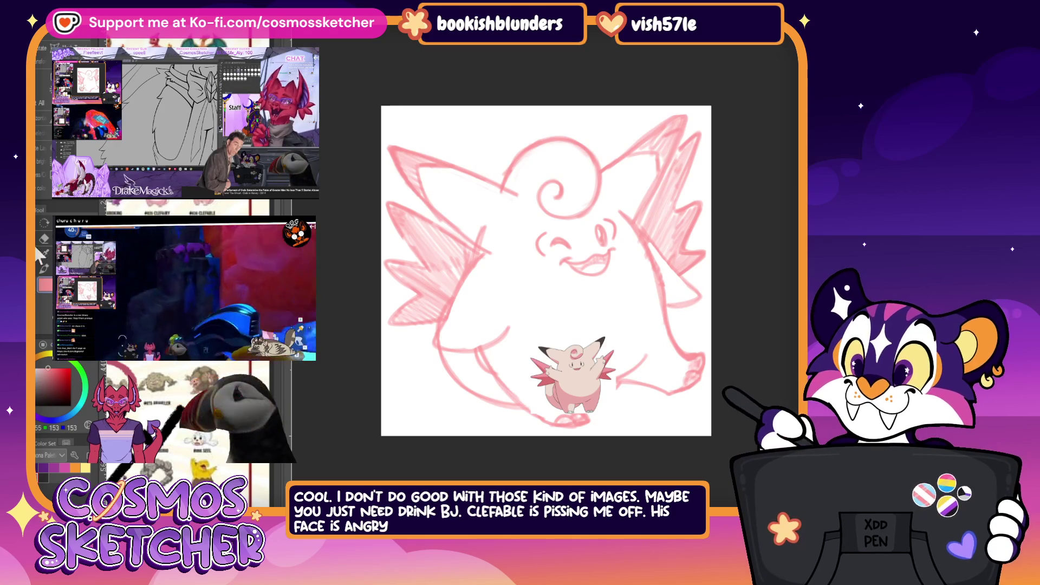
left_click(38, 302)
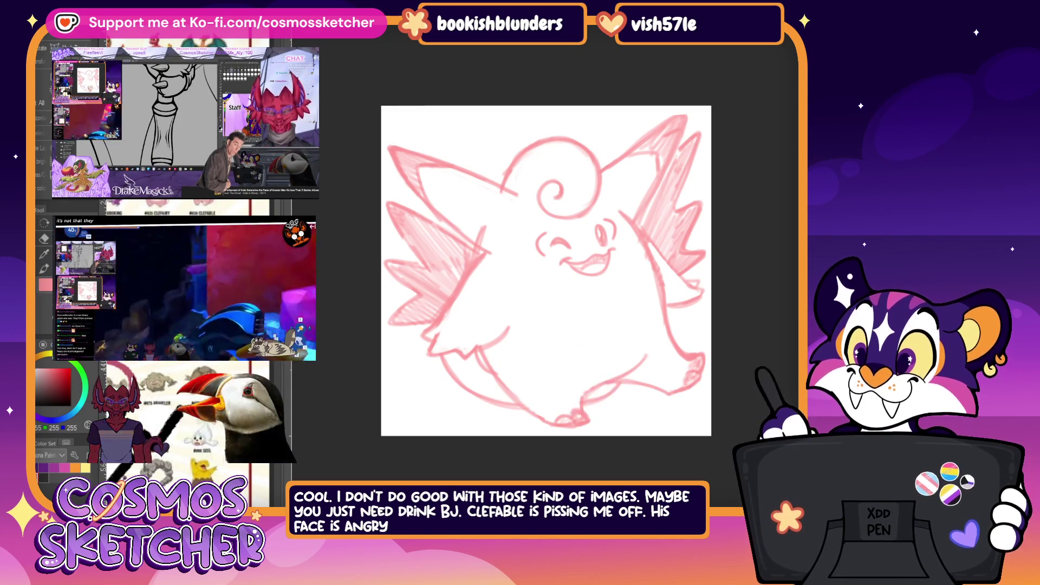
Mirror the canvas view horizontally with the H shortcut.
key("h")
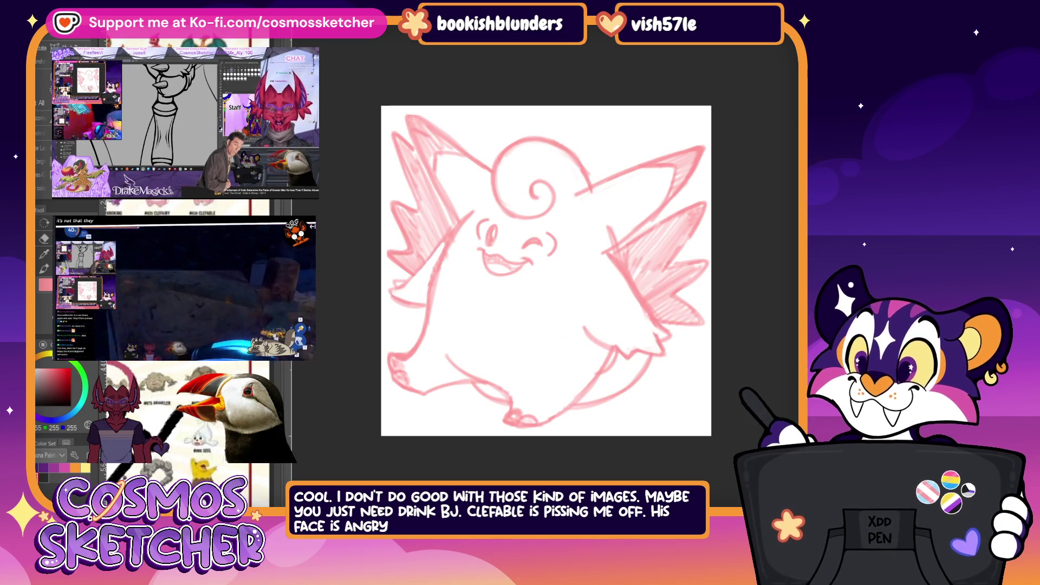
Pick a new colour, extend Clefable's arm line upward, then undo the latest body and cheek strokes.
left_click(48, 368)
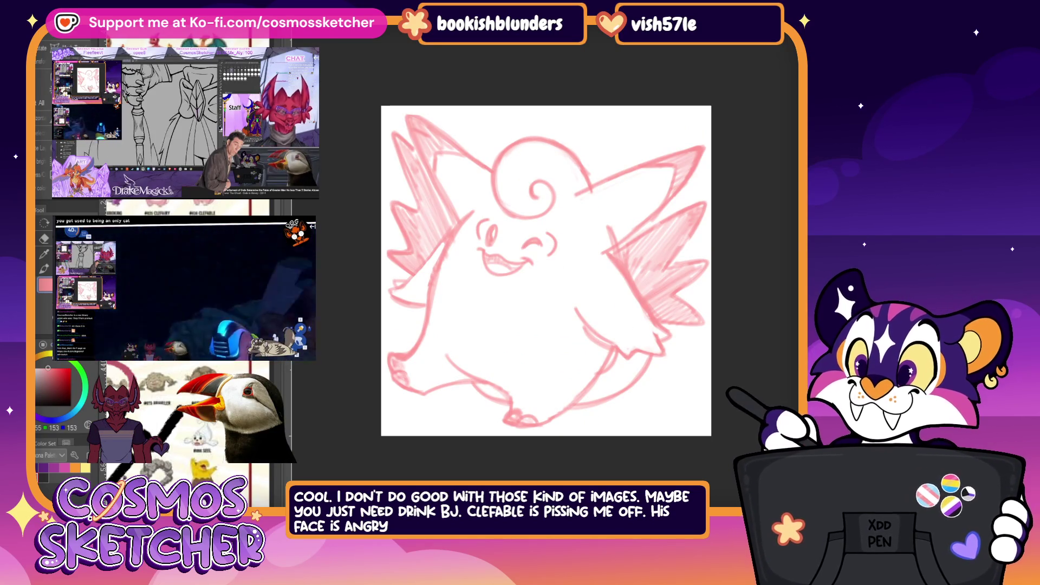
left_click_drag(575, 309, 594, 337)
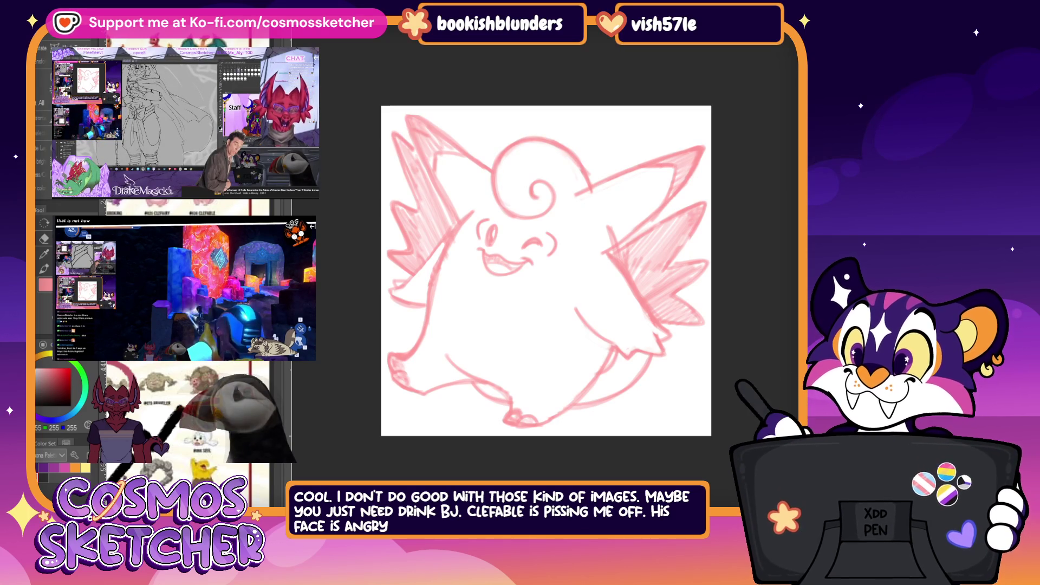
key("ctrl+z")
key("ctrl+z")
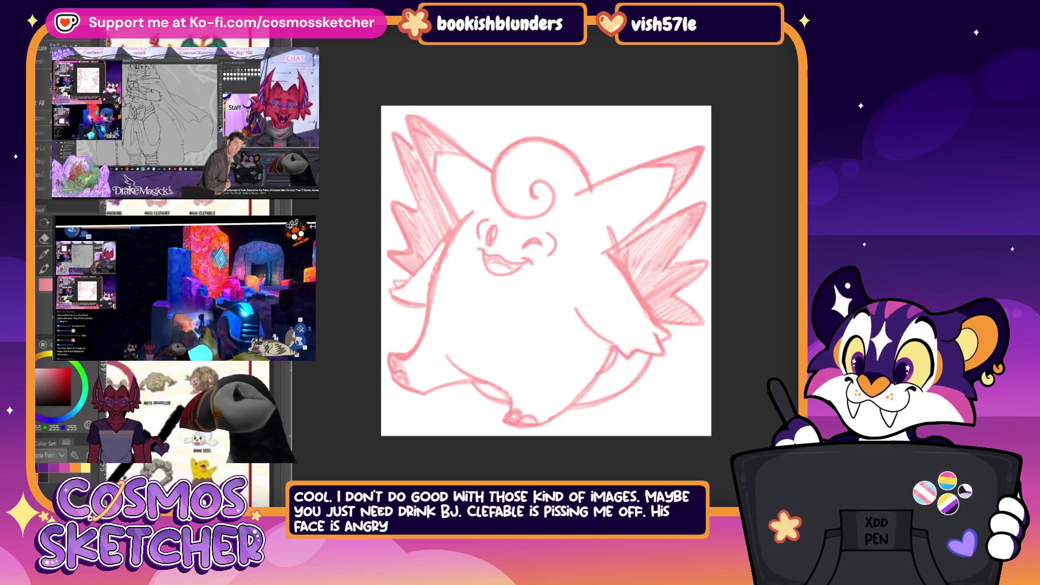
Slim Clefable's body by pulling in its bottom-right corner, then flip the view back.
key("ctrl+t")
left_click_drag(673, 361, 666, 355)
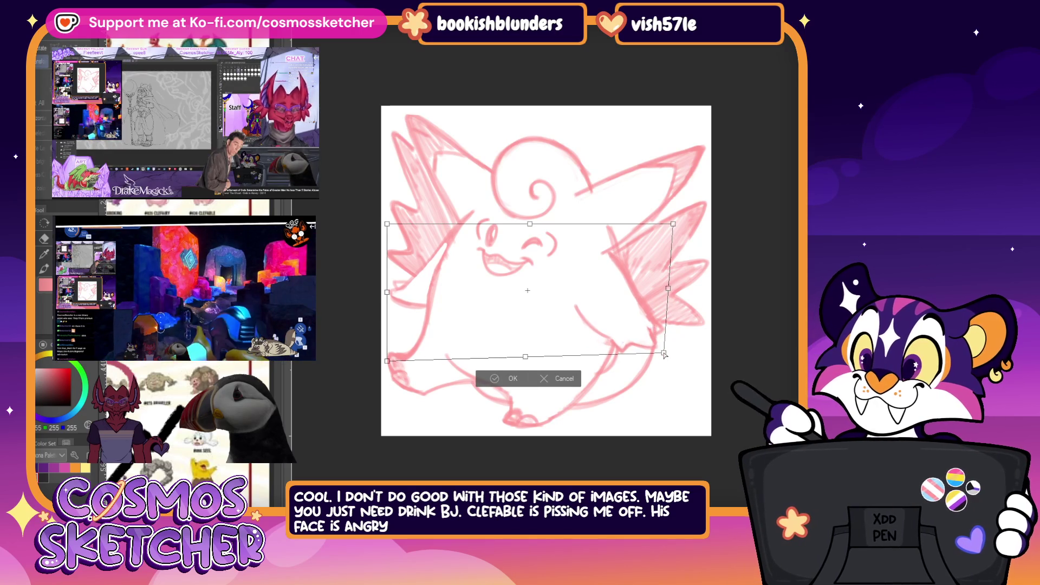
left_click(512, 379)
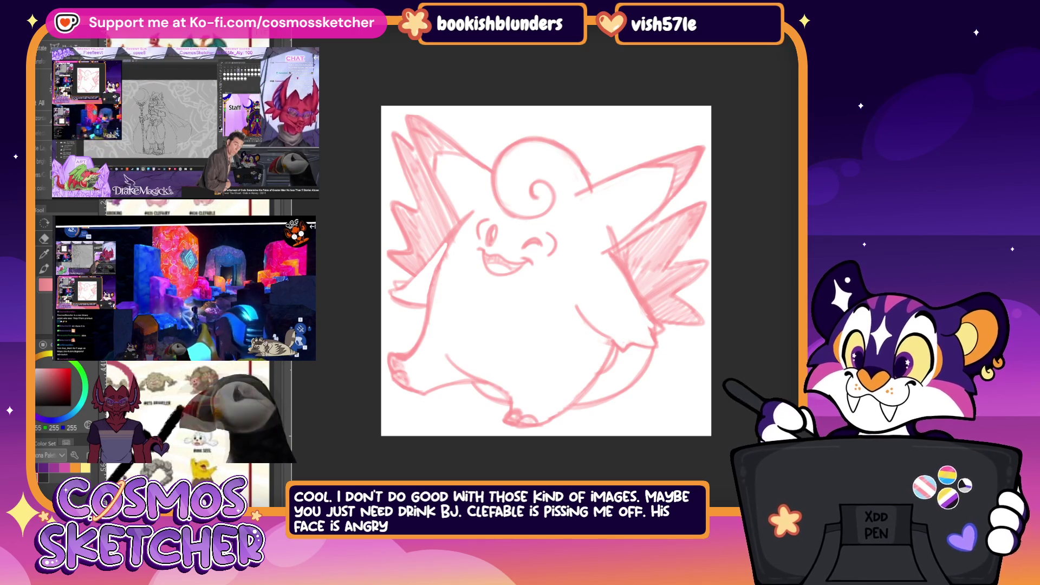
key("h")
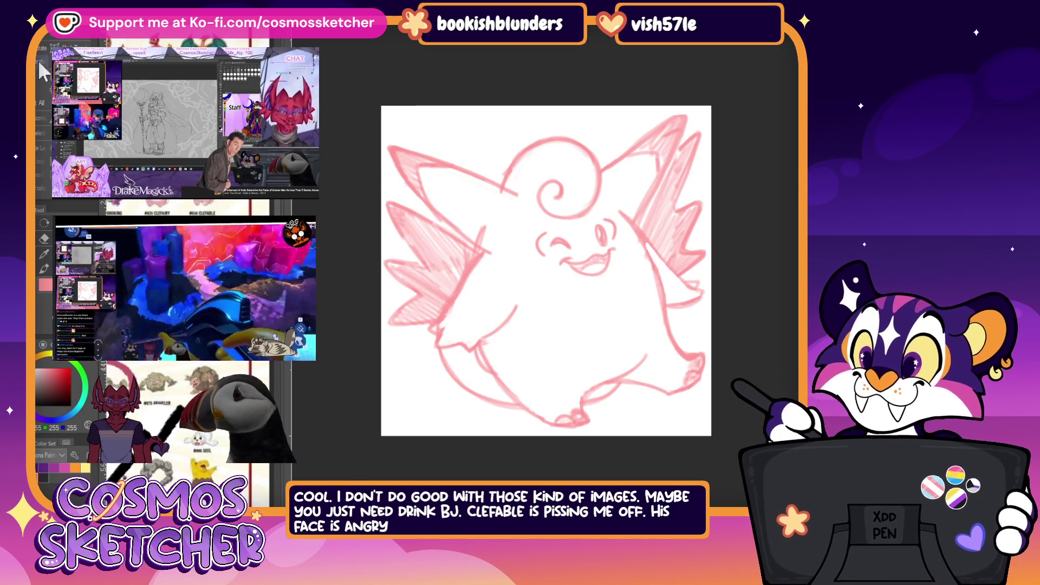
Squeeze the whole Clefable drawing narrower horizontally and nudge it slightly right.
key("ctrl+t")
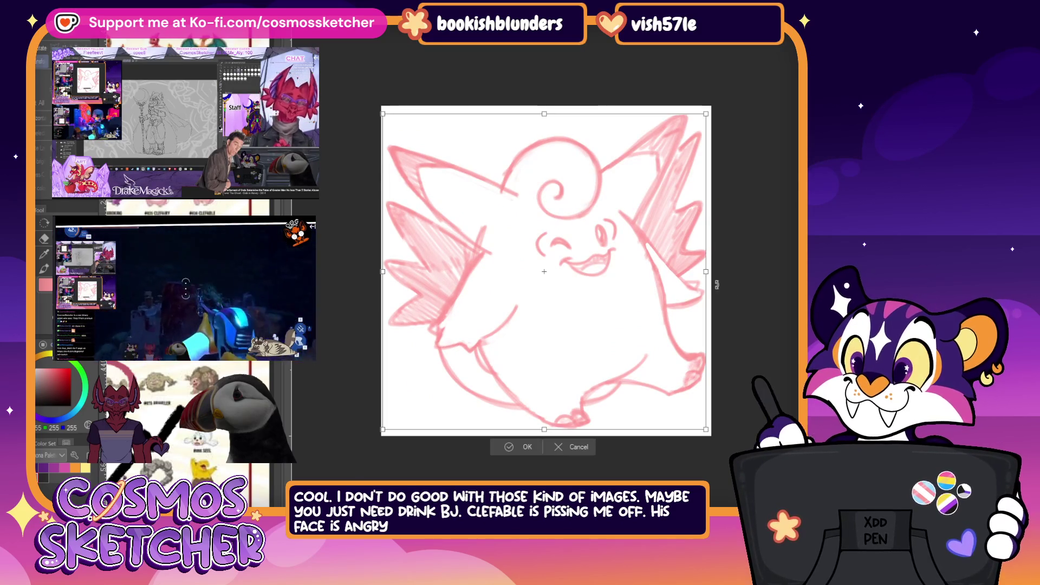
left_click_drag(707, 275, 689, 274)
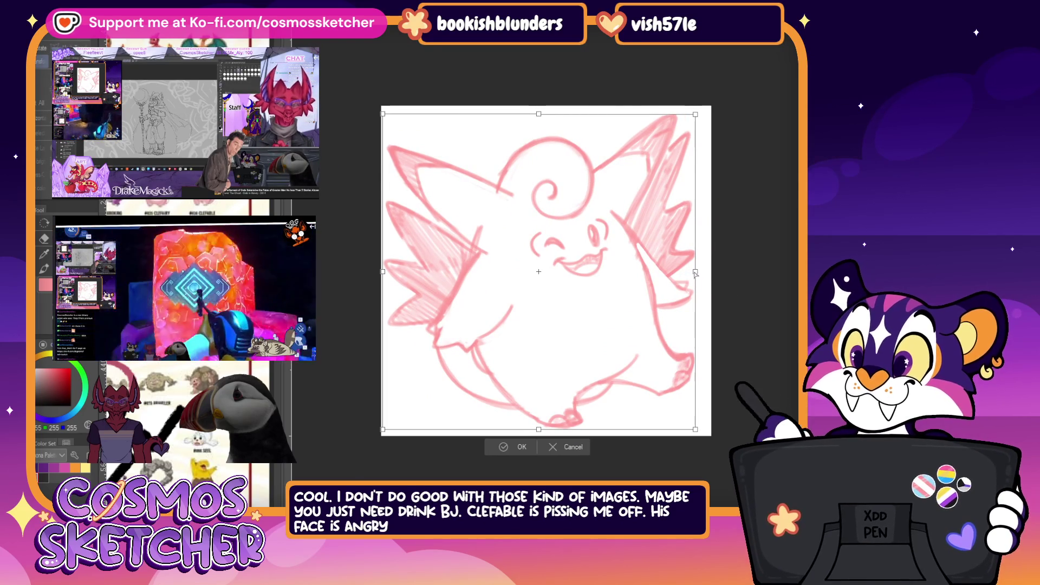
left_click_drag(689, 274, 683, 274)
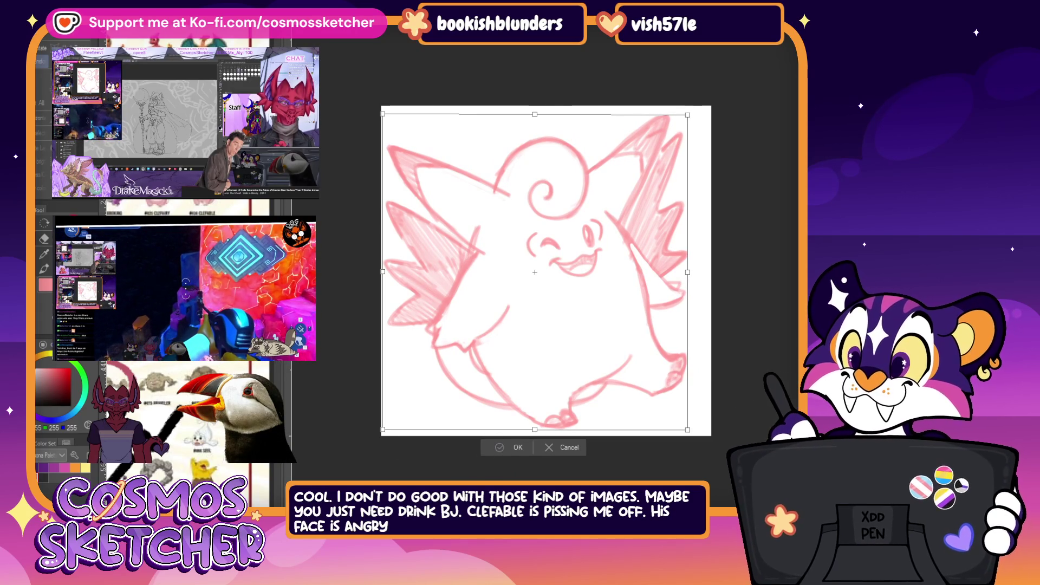
key("Return")
left_click_drag(652, 329, 662, 331)
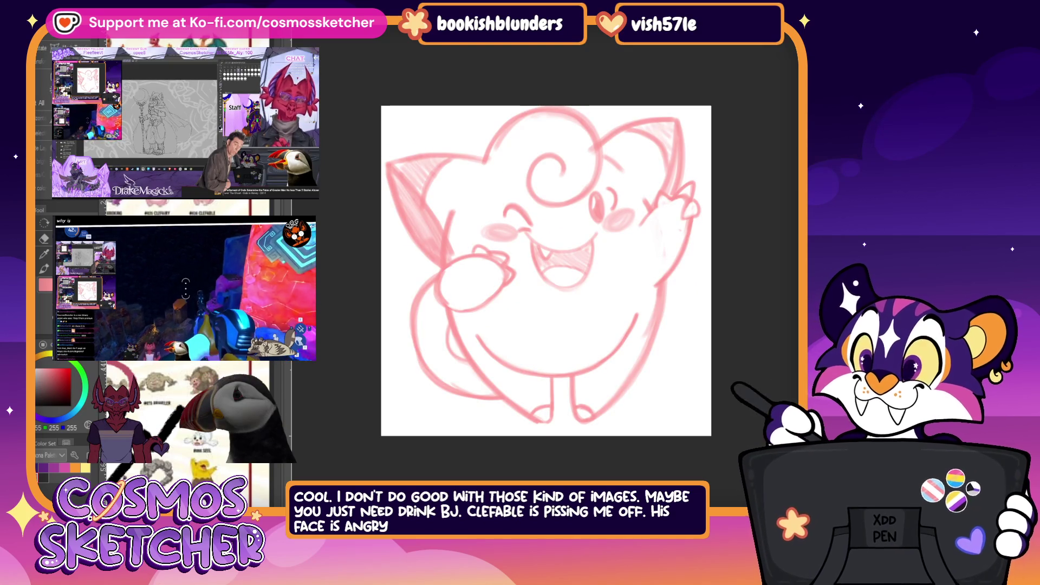
Scale the Cleffa sketch down slightly and commit the resize.
key("ctrl+t")
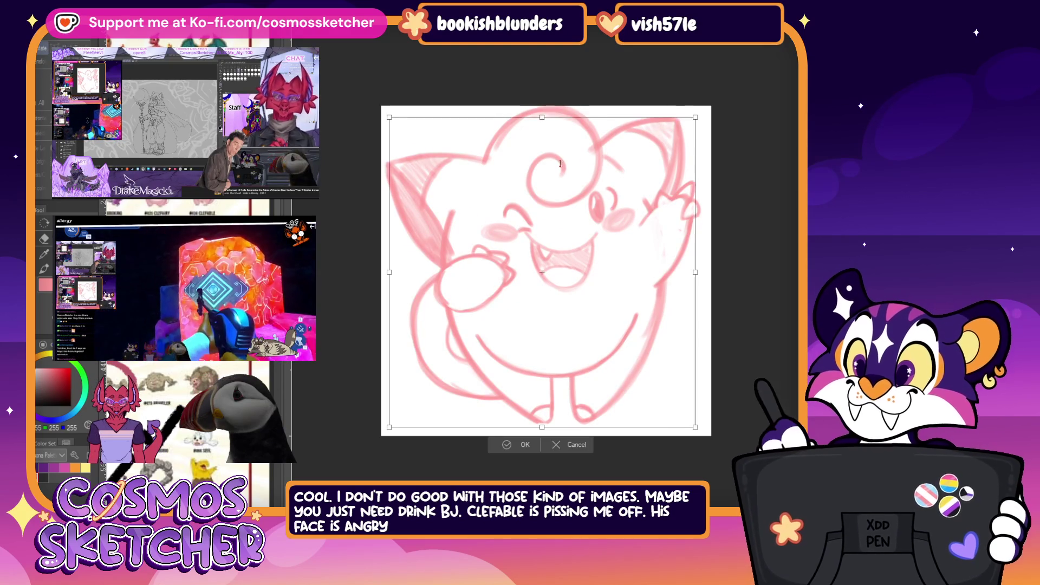
key("Return")
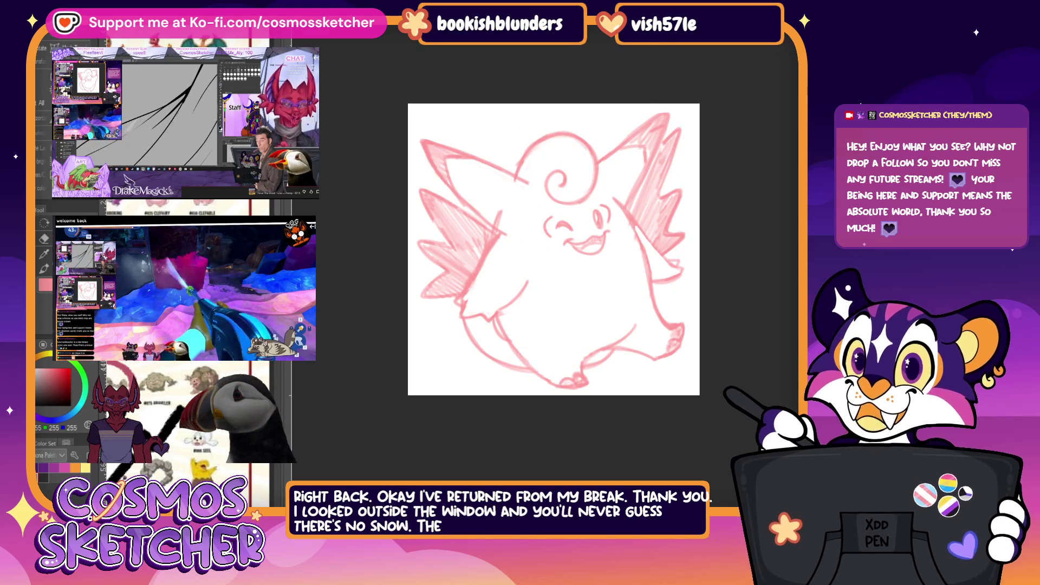
Transform Clefable's smiling mouth into place, then mirror the view to check it.
key("ctrl+t")
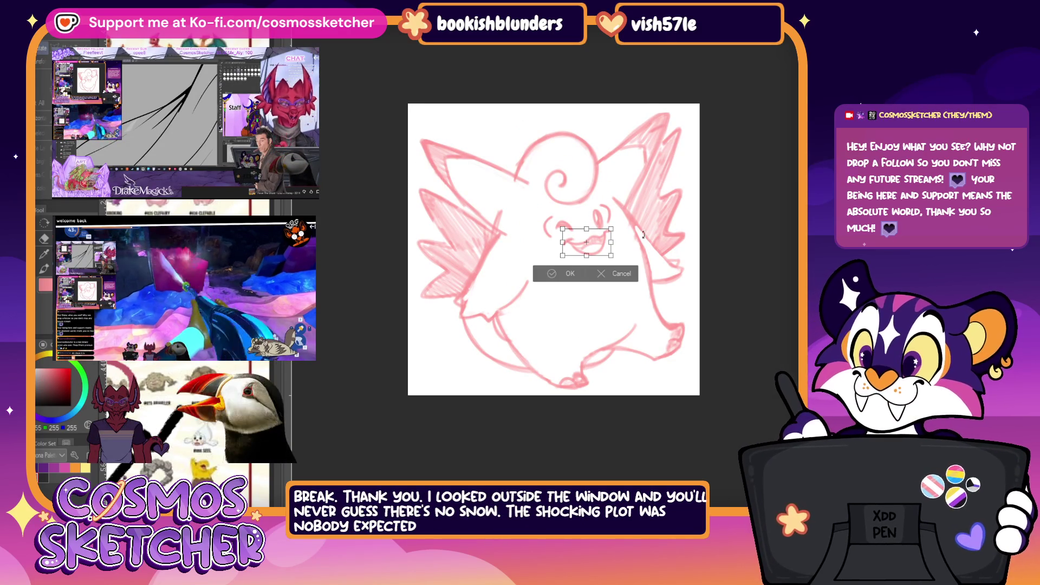
left_click(579, 279)
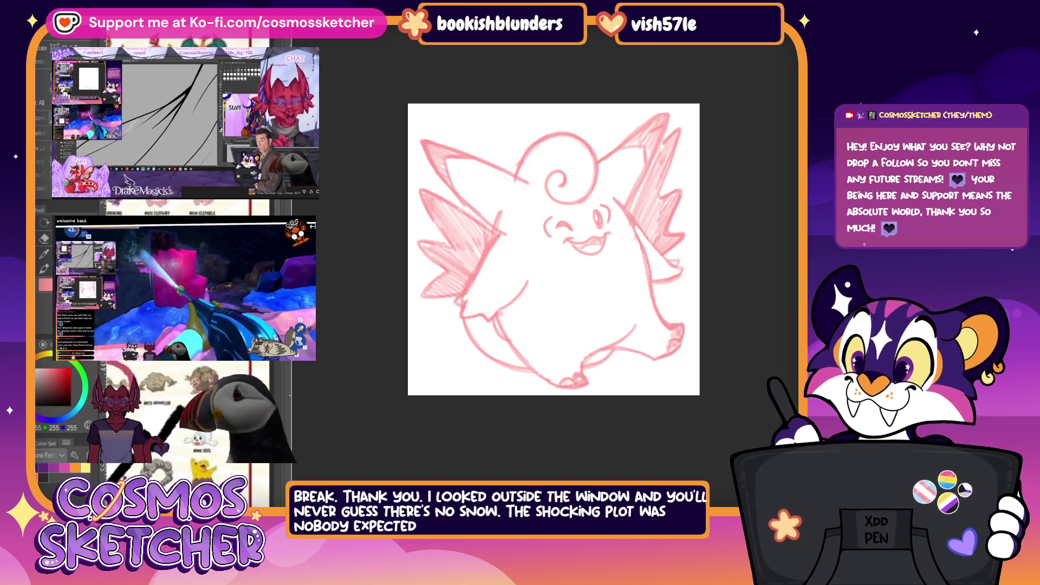
key("h")
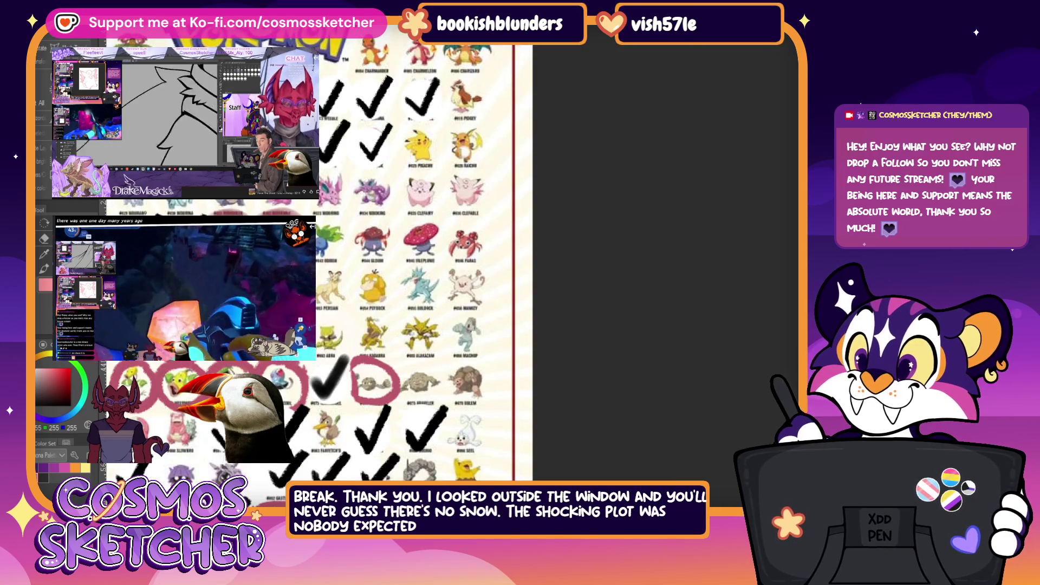
left_click(49, 455)
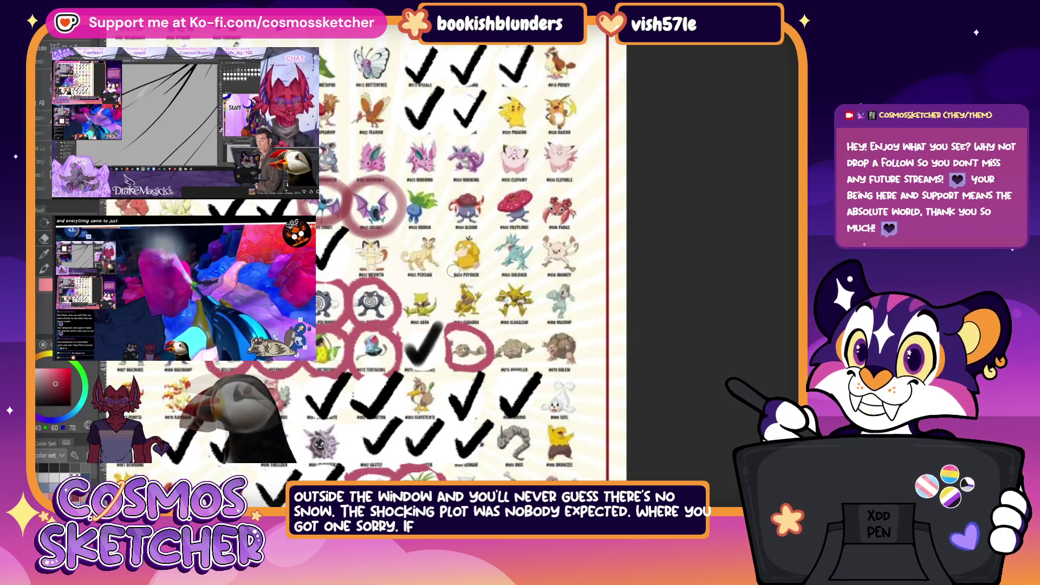
left_click_drag(515, 136, 519, 185)
left_click_drag(564, 134, 598, 174)
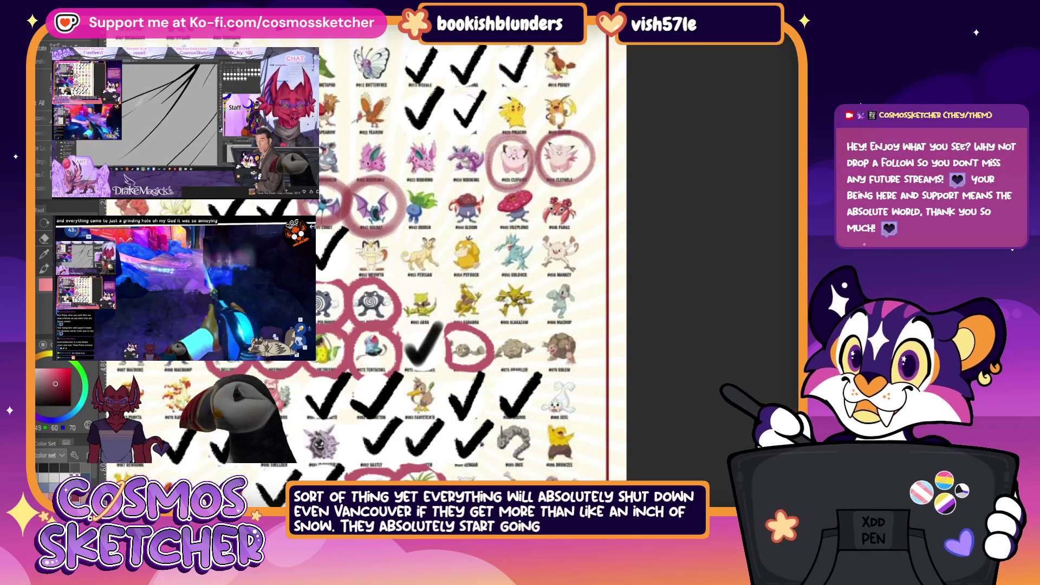
scroll(471, 260, "left", 2)
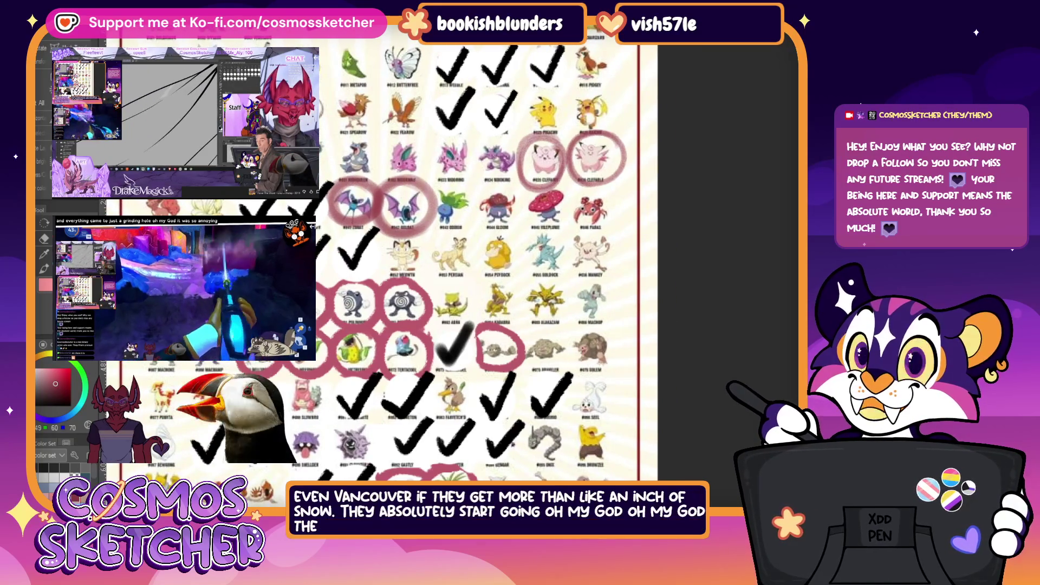
left_click(64, 393)
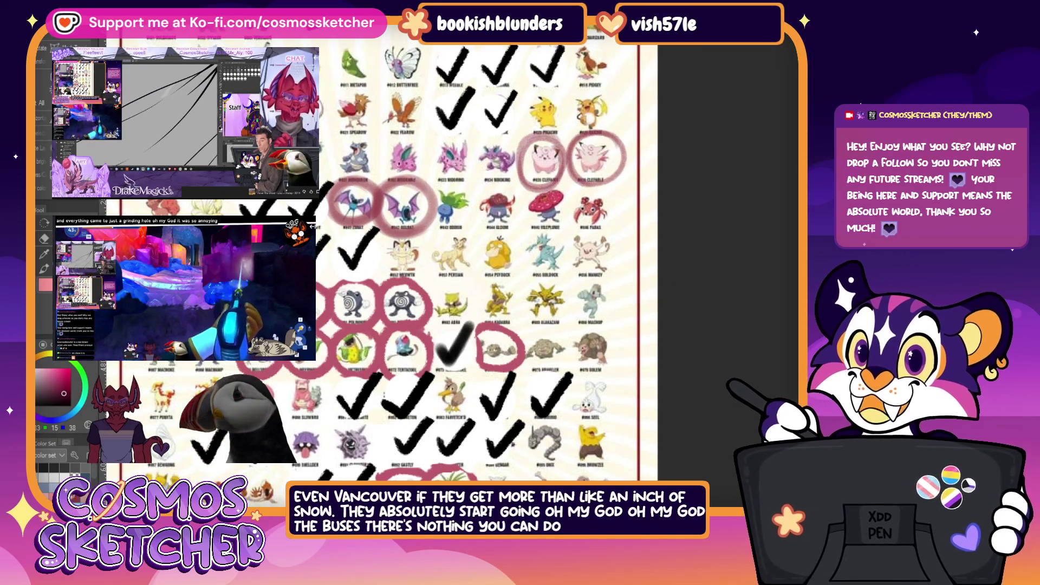
key("x")
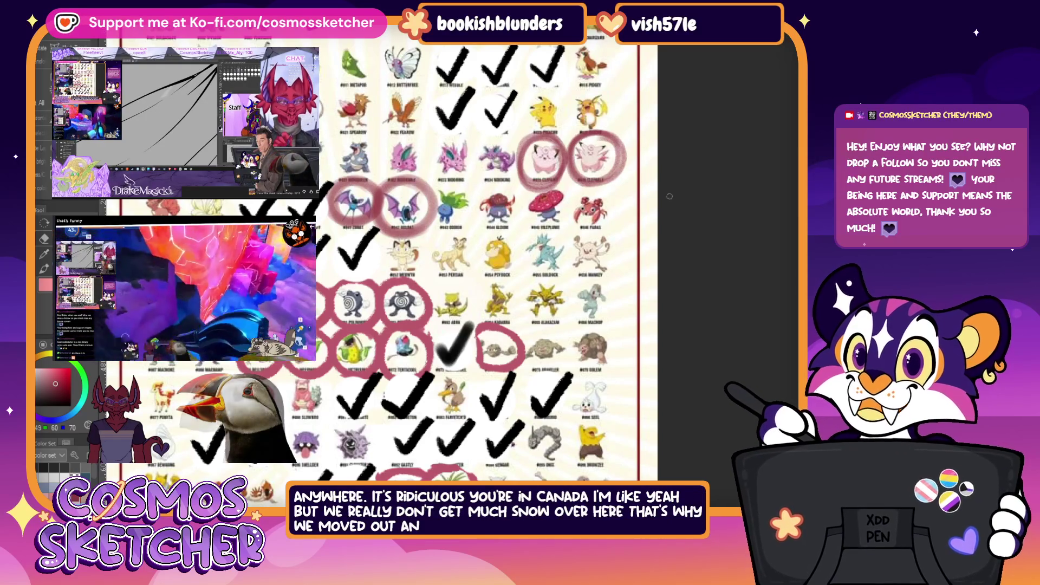
scroll(477, 254, "down", 1)
scroll(477, 254, "down", 2)
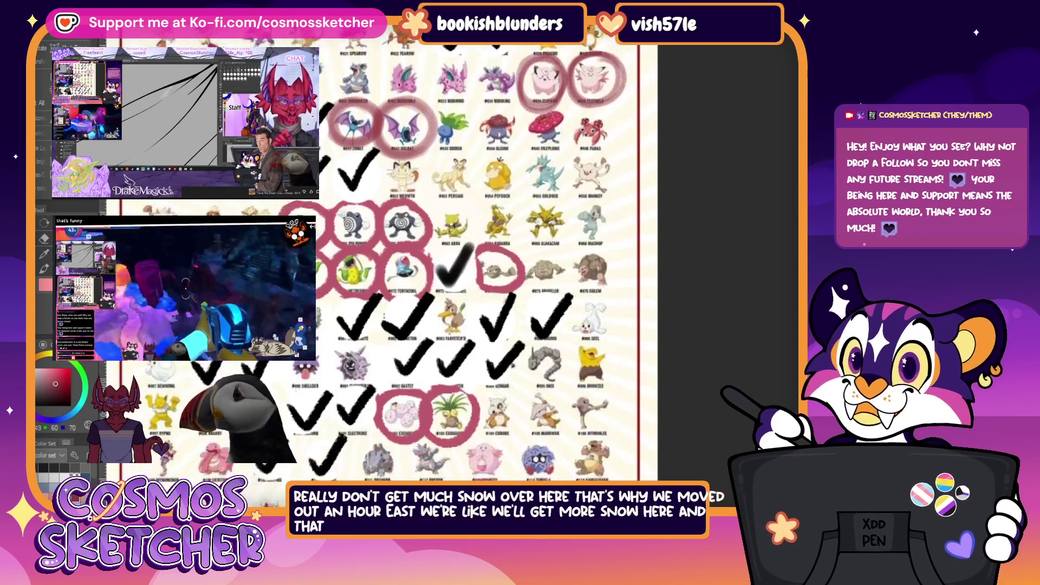
scroll(477, 255, "down", 2)
scroll(476, 254, "down", 2)
scroll(476, 255, "down", 3)
scroll(477, 255, "down", 2)
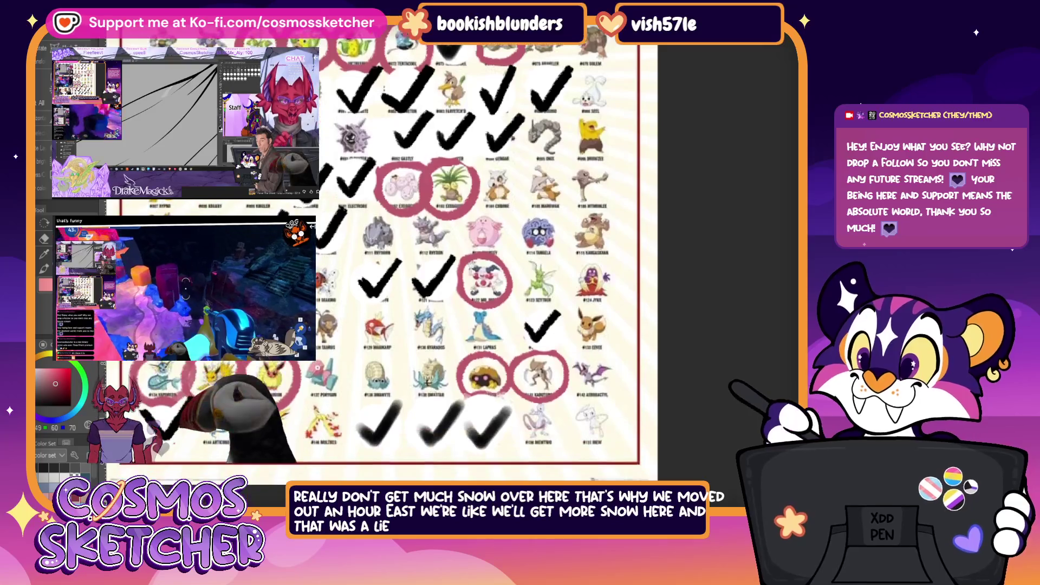
scroll(476, 255, "up", 2)
scroll(477, 255, "up", 3)
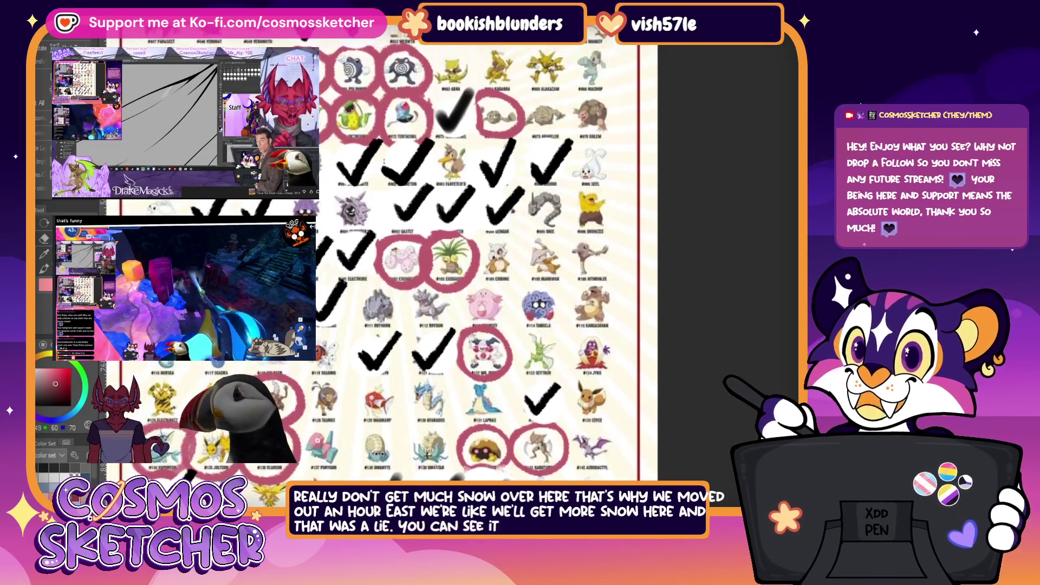
scroll(477, 255, "up", 2)
scroll(477, 254, "up", 4)
scroll(477, 255, "up", 3)
scroll(476, 255, "up", 2)
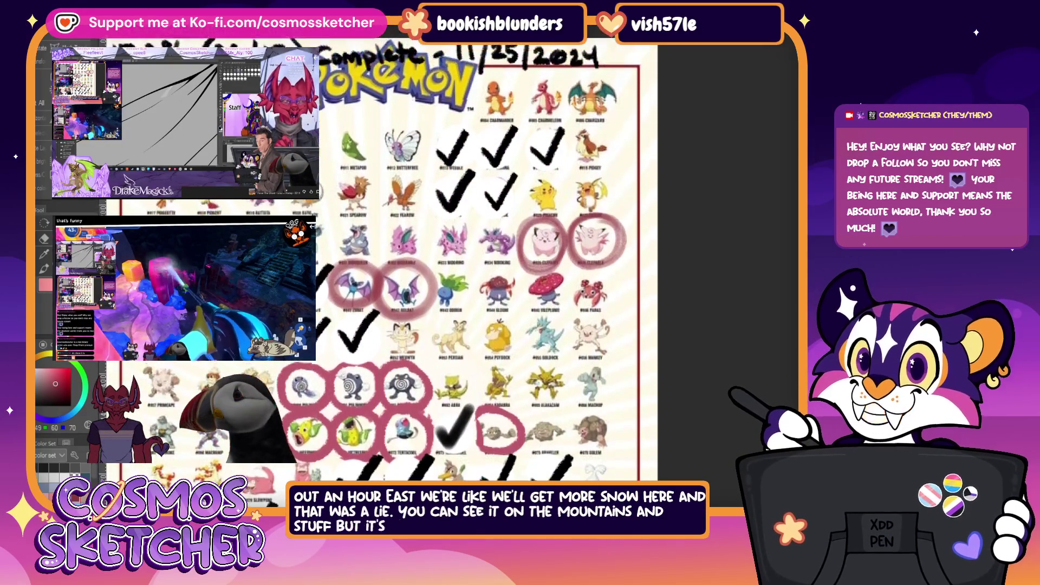
scroll(477, 254, "down", 1)
scroll(477, 255, "down", 1)
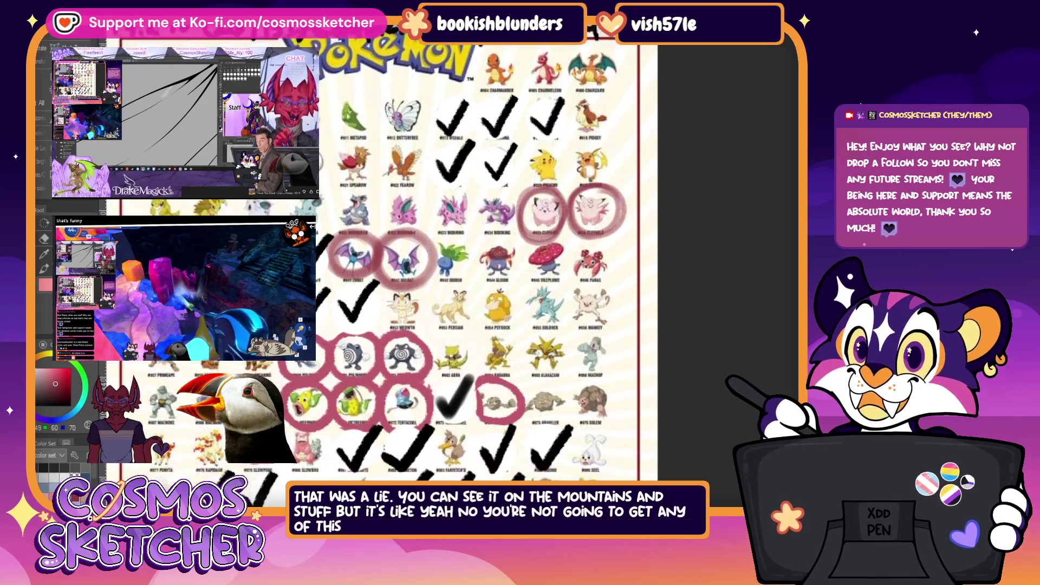
scroll(477, 254, "down", 1)
scroll(477, 255, "down", 1)
scroll(794, 234, "down", 1)
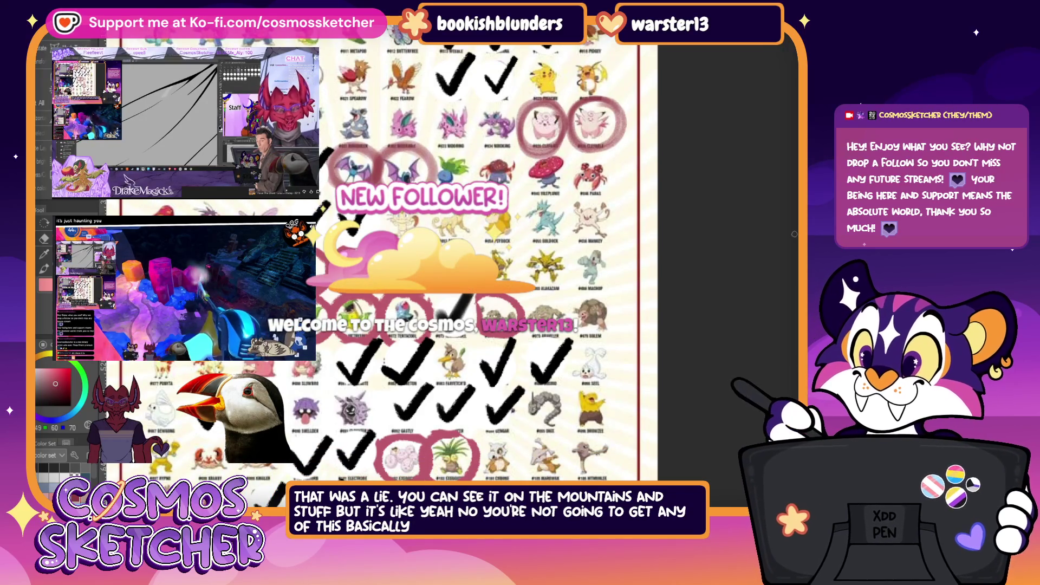
scroll(795, 227, "down", 1)
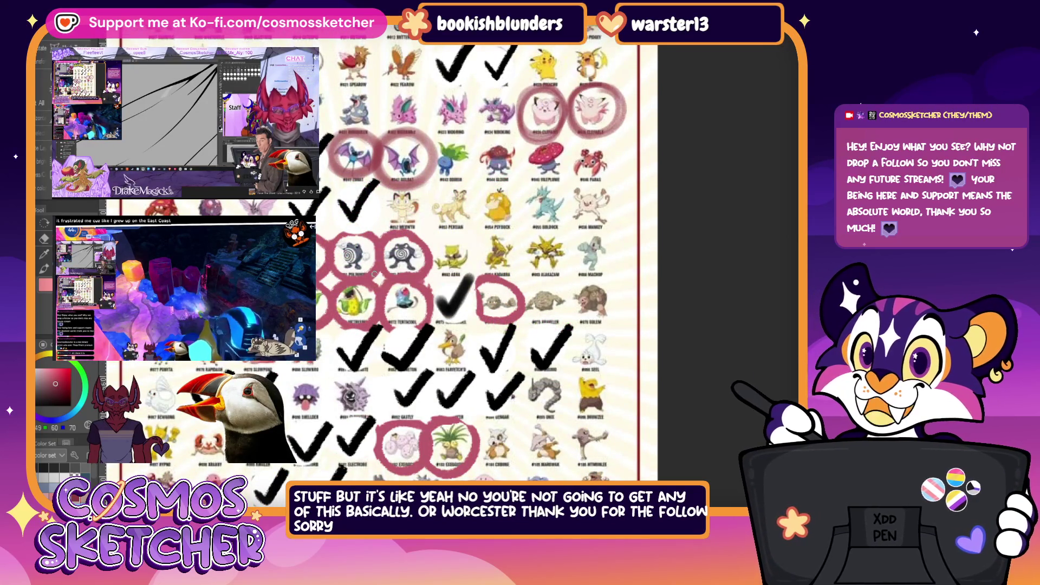
scroll(504, 293, "down", 1)
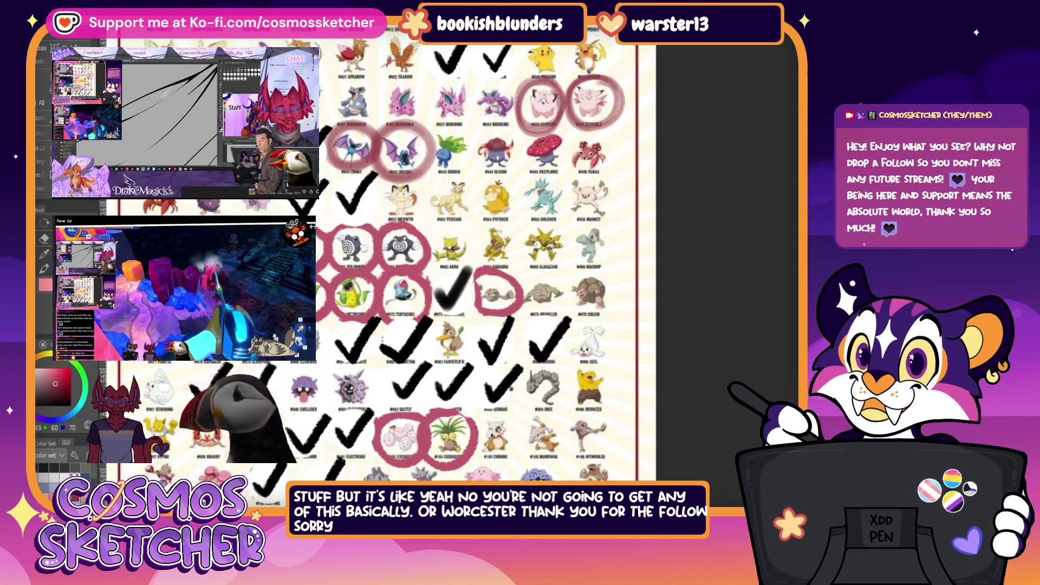
left_click_drag(475, 383, 476, 398)
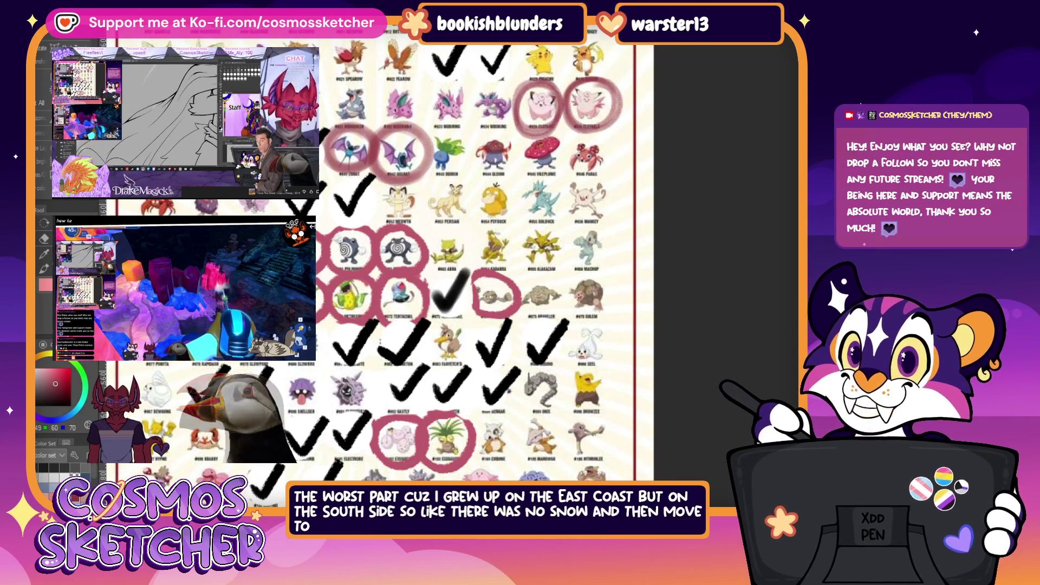
scroll(413, 333, "down", 1)
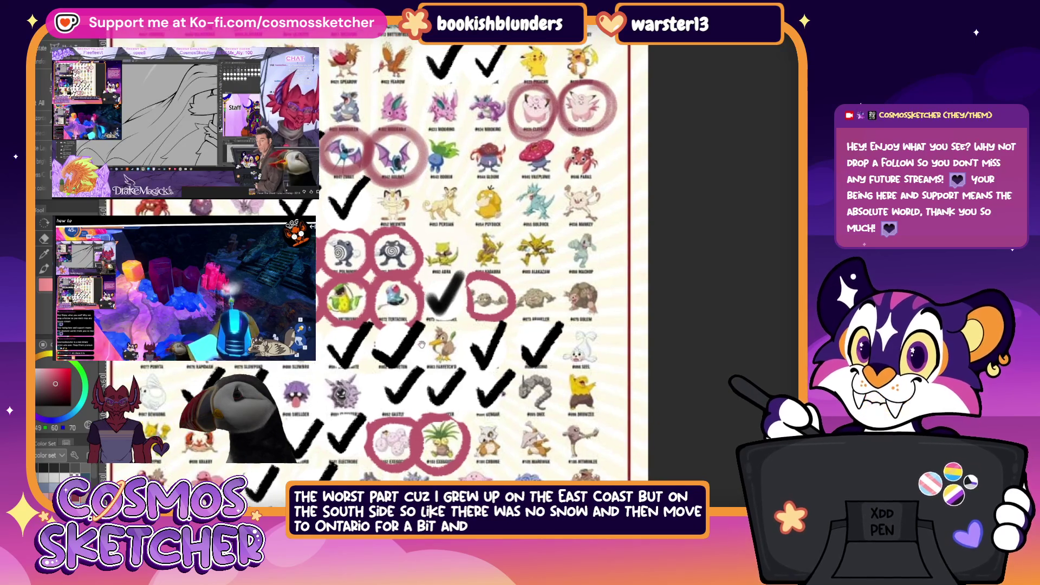
scroll(401, 352, "down", 2)
scroll(379, 390, "down", 2)
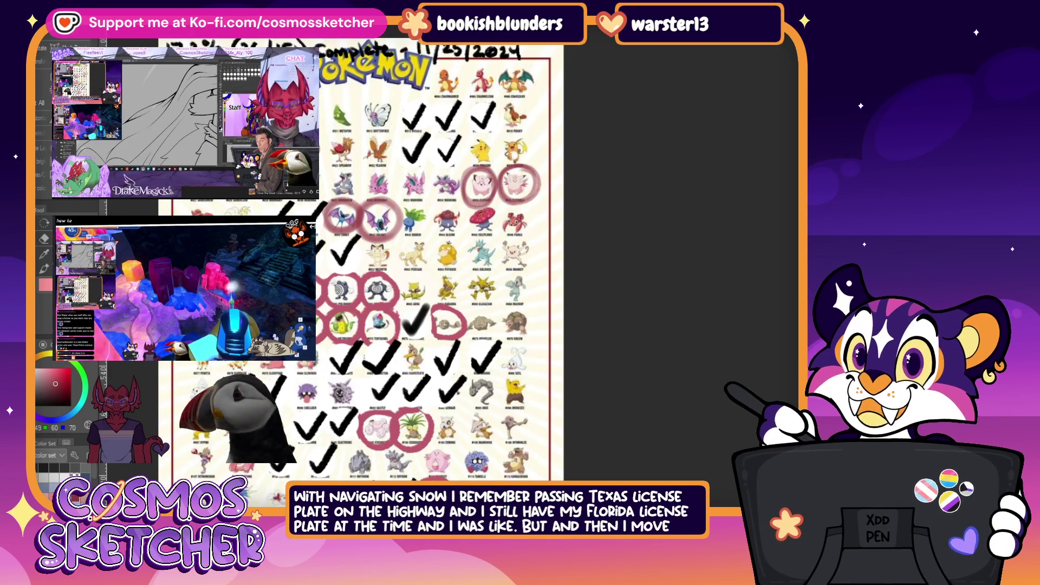
left_click_drag(497, 406, 481, 342)
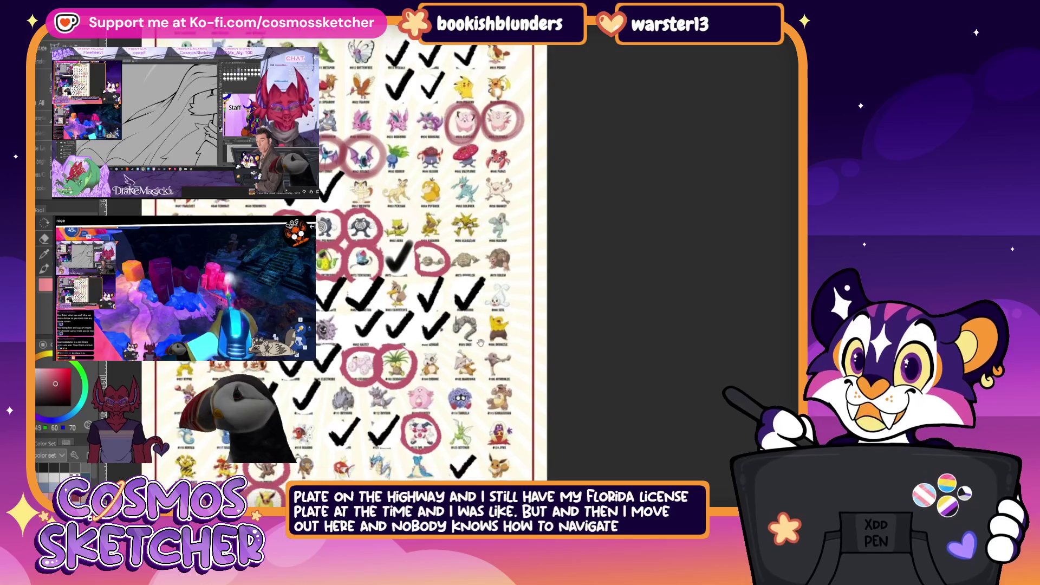
left_click_drag(498, 425, 497, 382)
mouse_move(375, 257)
left_mouse_down()
mouse_move(384, 350)
mouse_move(367, 369)
left_mouse_up()
left_click_drag(325, 451, 329, 449)
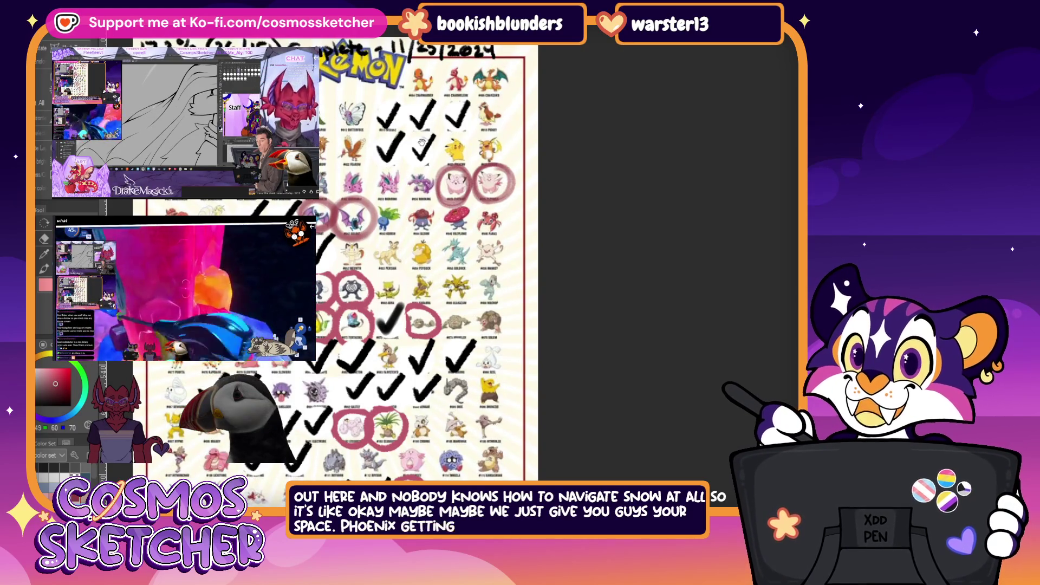
left_click_drag(462, 122, 449, 125)
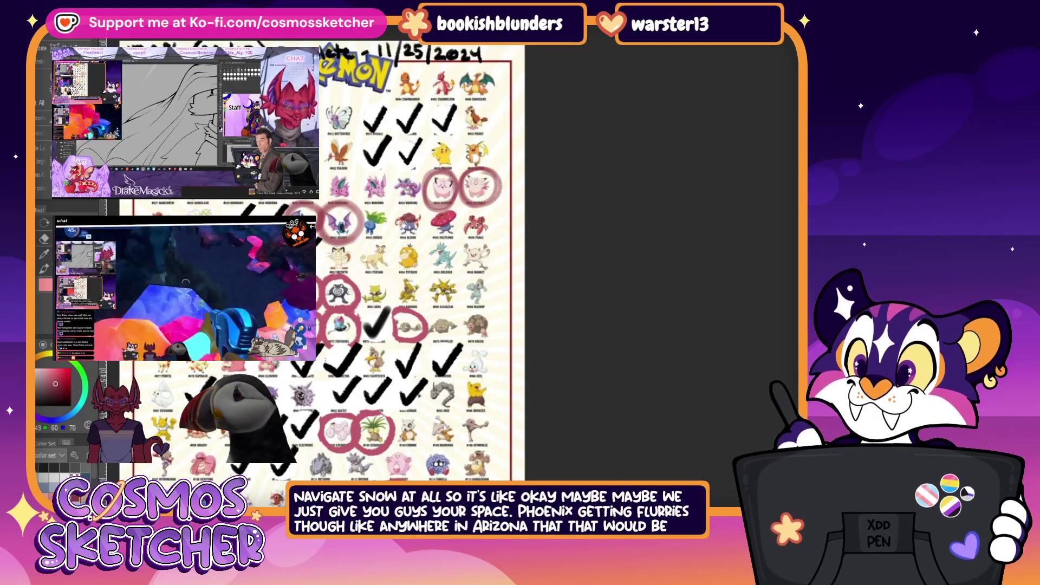
left_click_drag(444, 216, 450, 217)
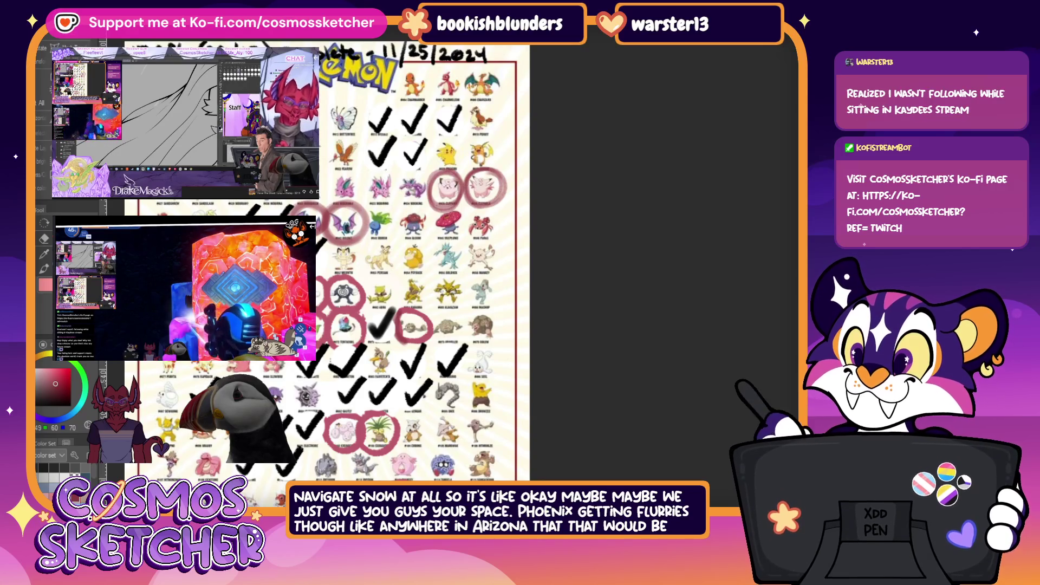
Cycle through the open documents back to the pink sketch and zoom out one step.
key("ctrl+Tab")
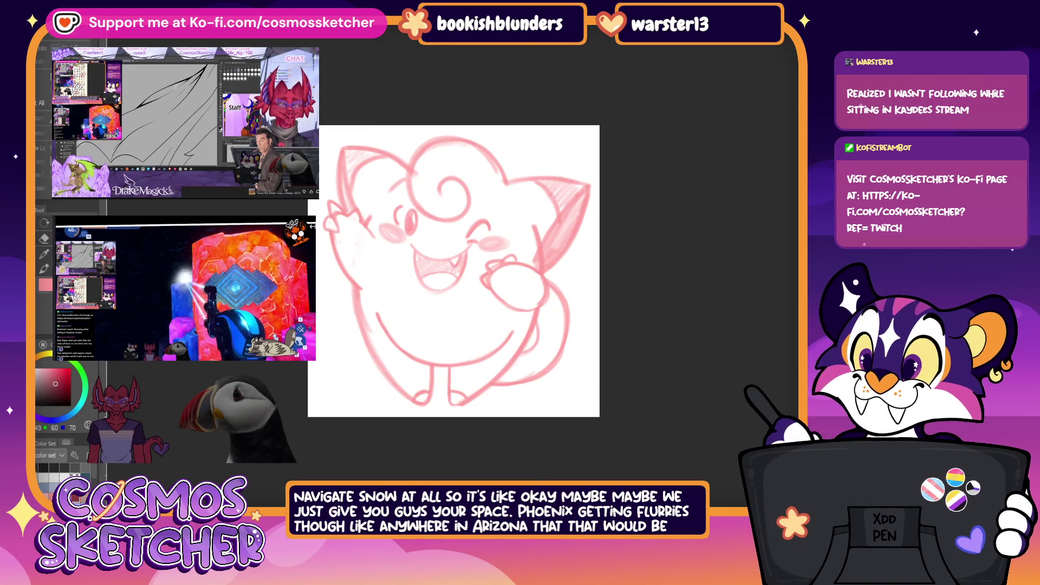
key("ctrl+Tab")
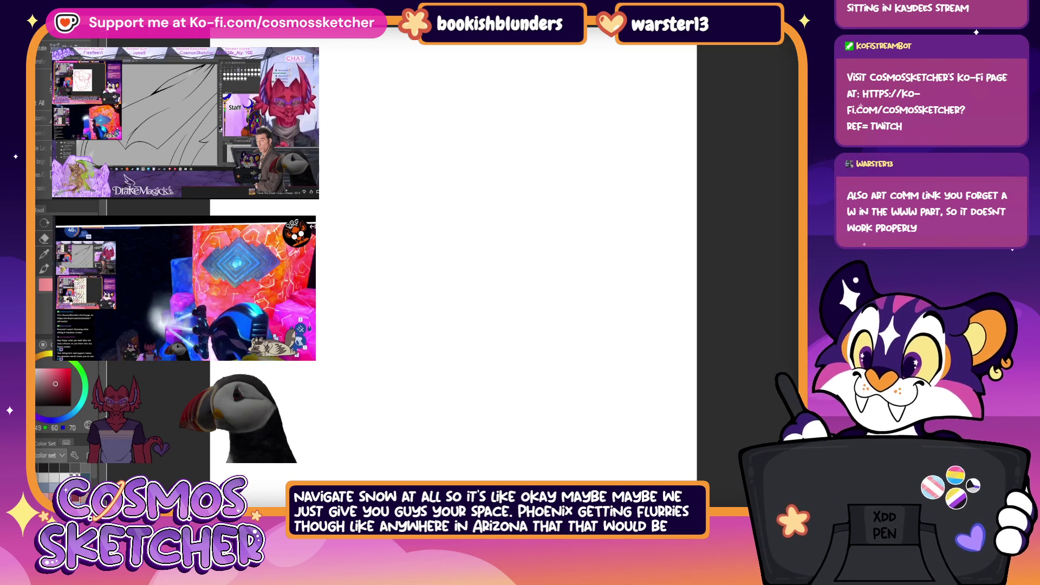
key("ctrl+Tab")
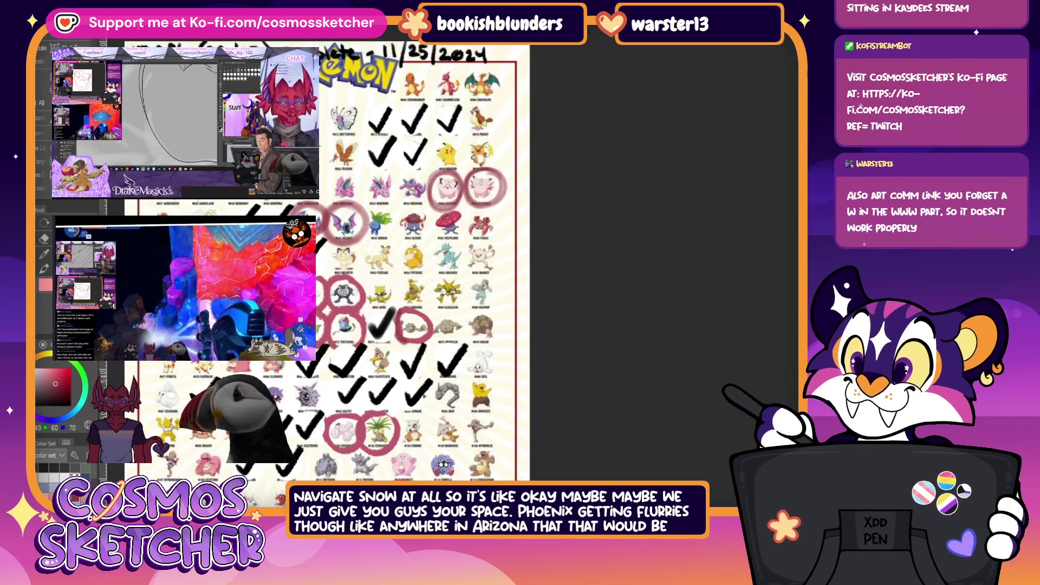
key("ctrl+Tab")
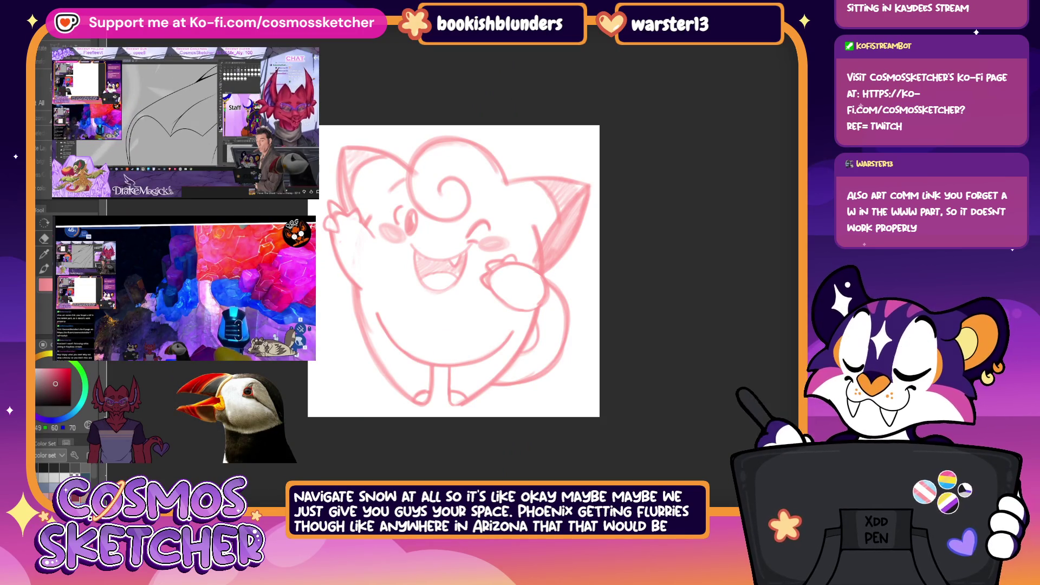
key("ctrl+minus")
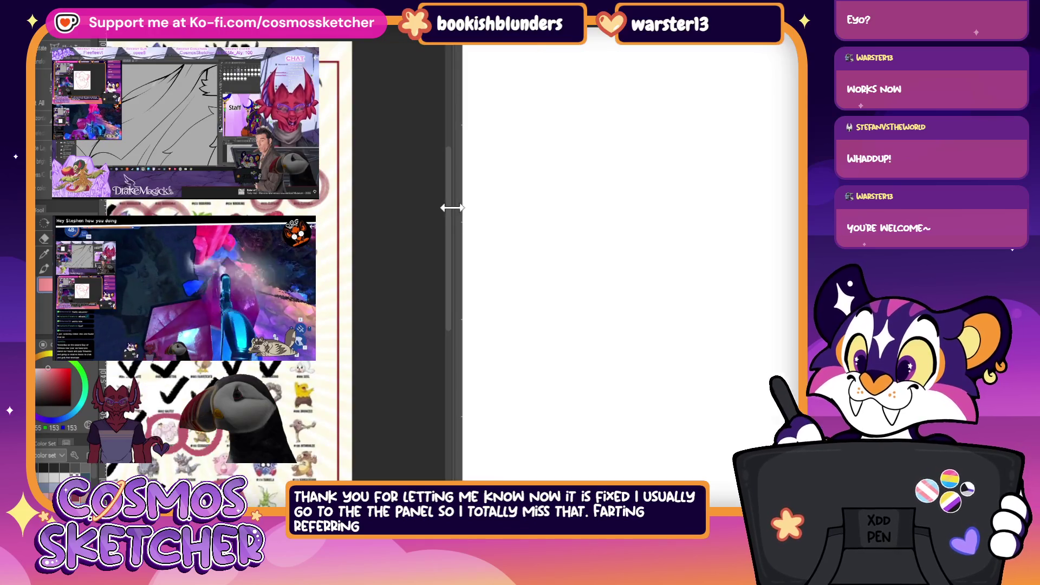
Widen the drawing area, then widen the reference panel to show the checklist.
left_click_drag(452, 207, 334, 208)
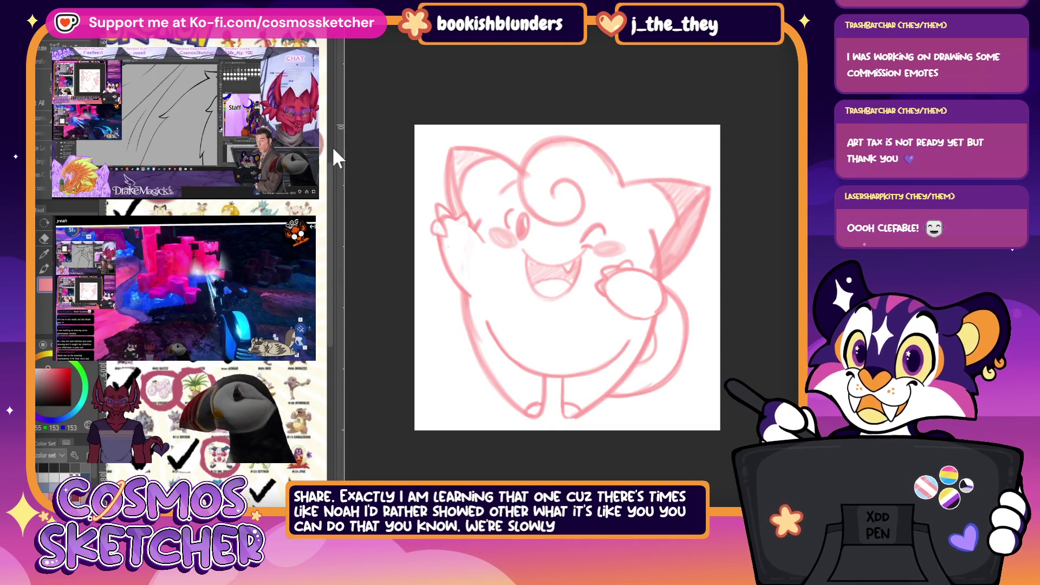
left_click_drag(341, 156, 791, 165)
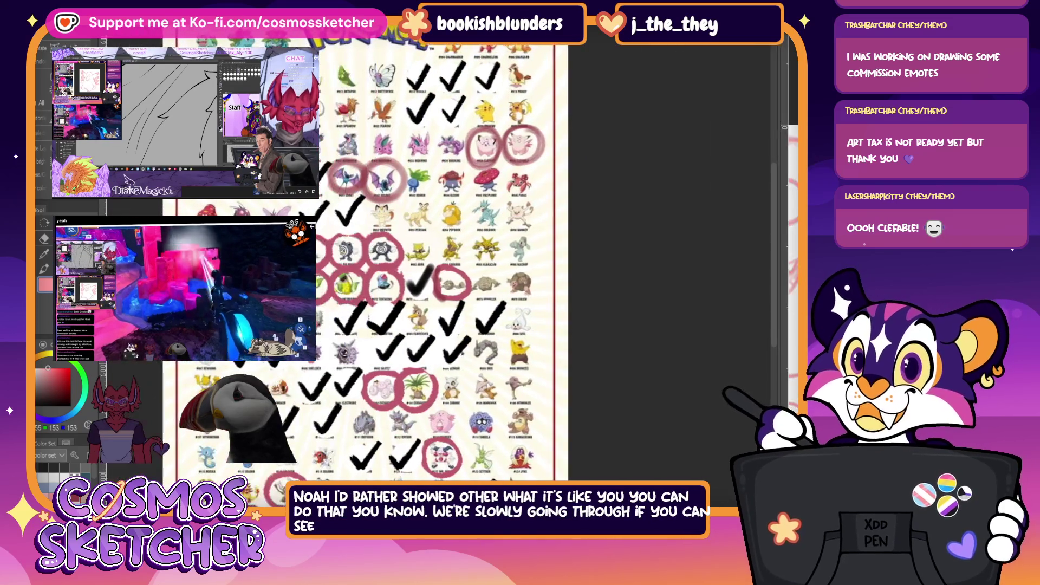
Zoom the checklist reference out, shrink its panel back, and pan the sheet up slightly.
scroll(594, 114, "down", 3)
scroll(594, 114, "down", 2)
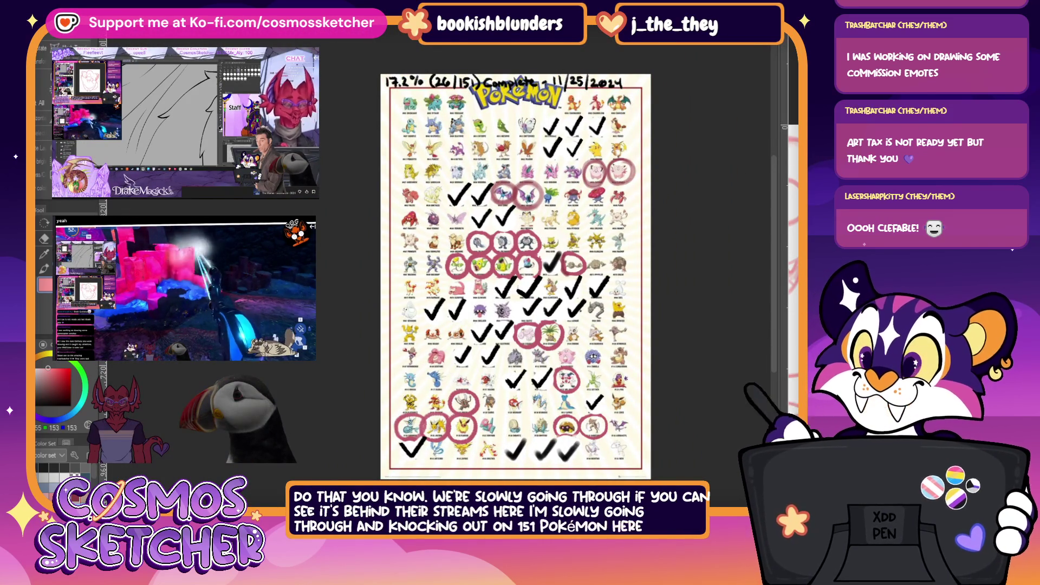
mouse_move(778, 62)
left_mouse_down()
mouse_move(393, 102)
mouse_move(402, 101)
left_mouse_up()
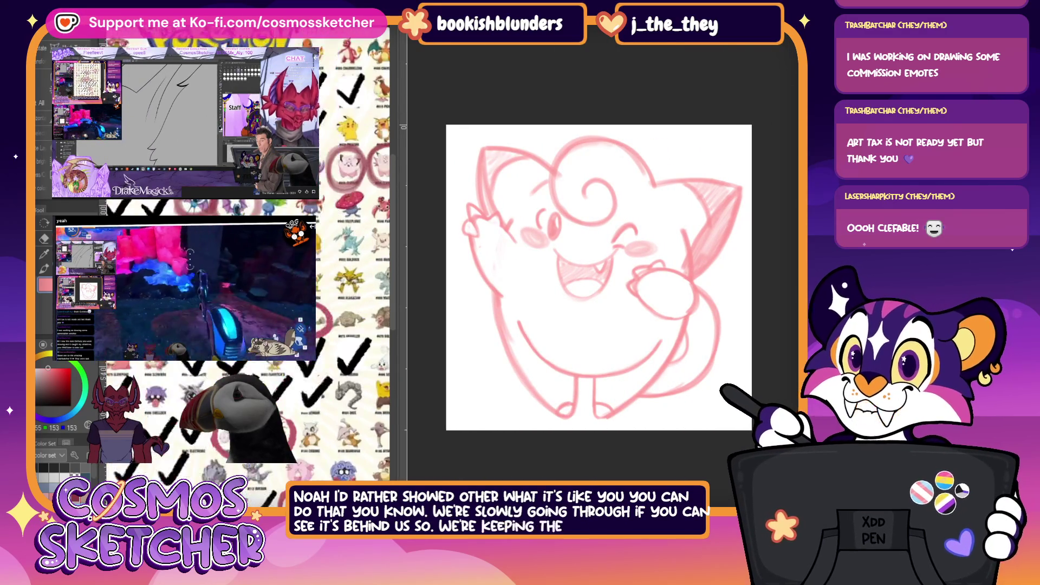
mouse_move(295, 405)
left_mouse_down()
mouse_move(298, 391)
mouse_move(260, 456)
left_mouse_up()
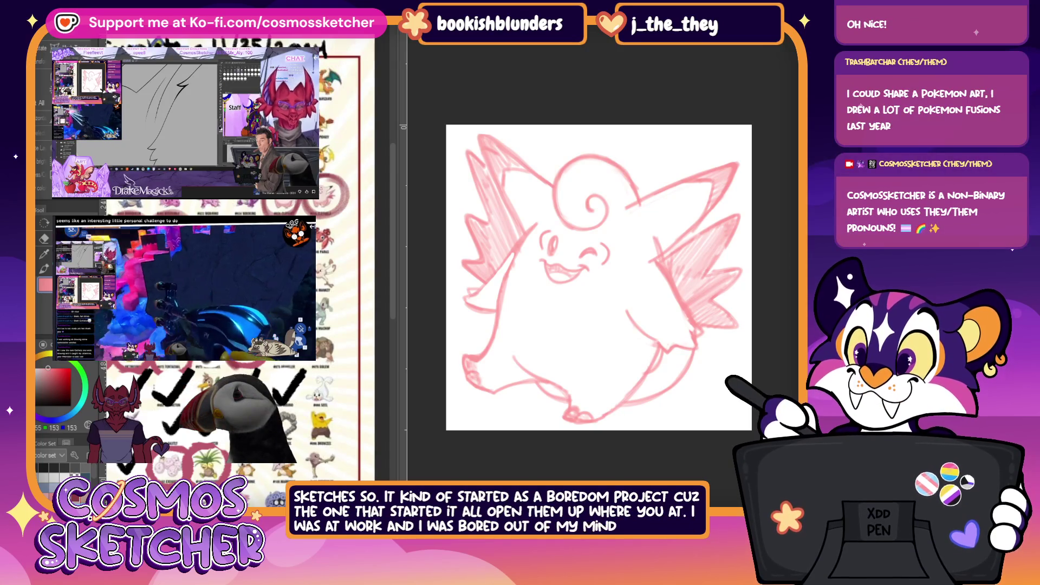
Cycle the canvas through the Weezing and Koffing images, ending back on Weezing.
key("ctrl+Tab")
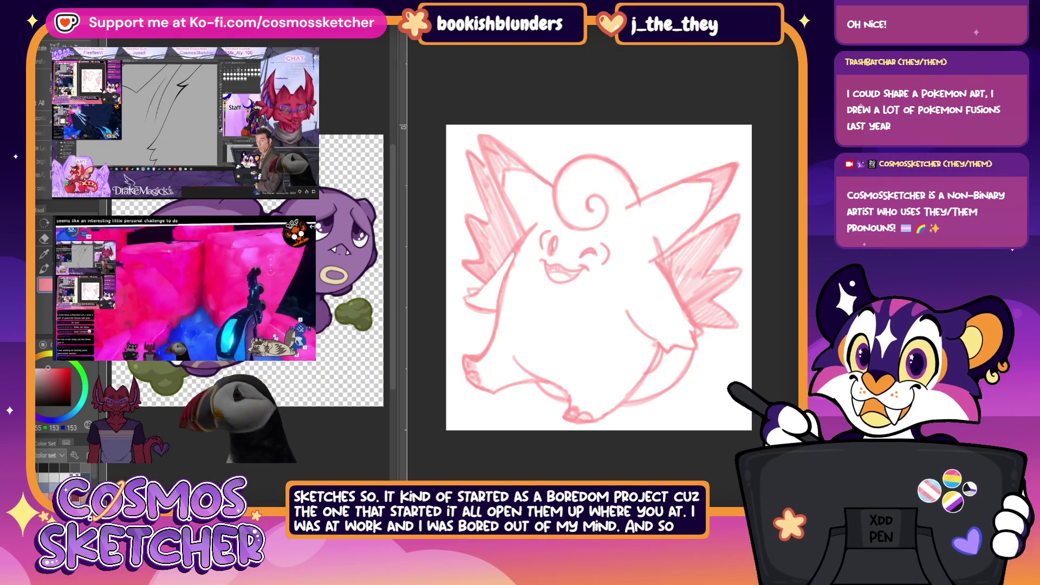
key("ctrl+Tab")
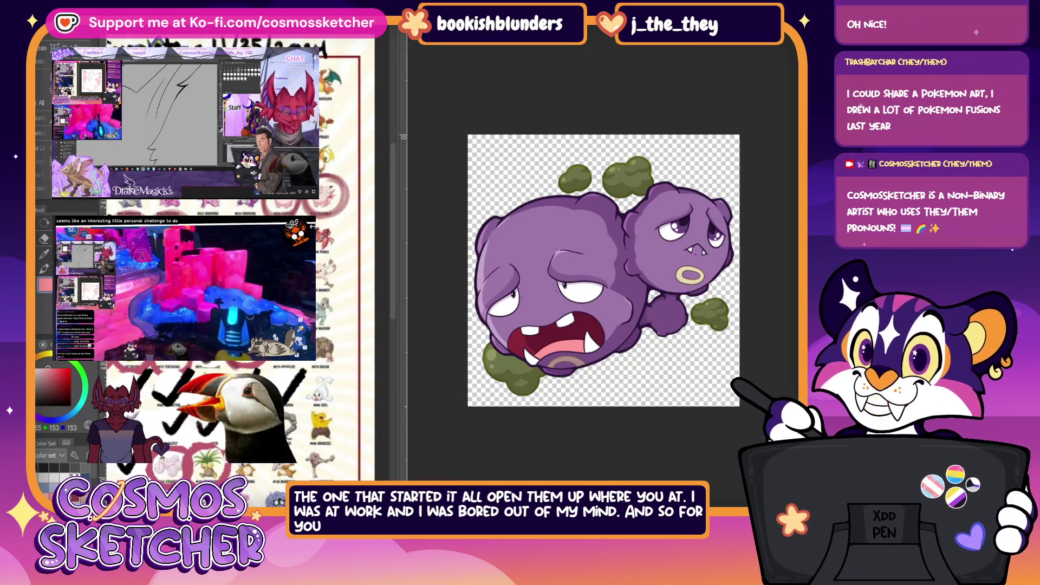
key("ctrl+Tab")
left_click_drag(633, 194, 613, 193)
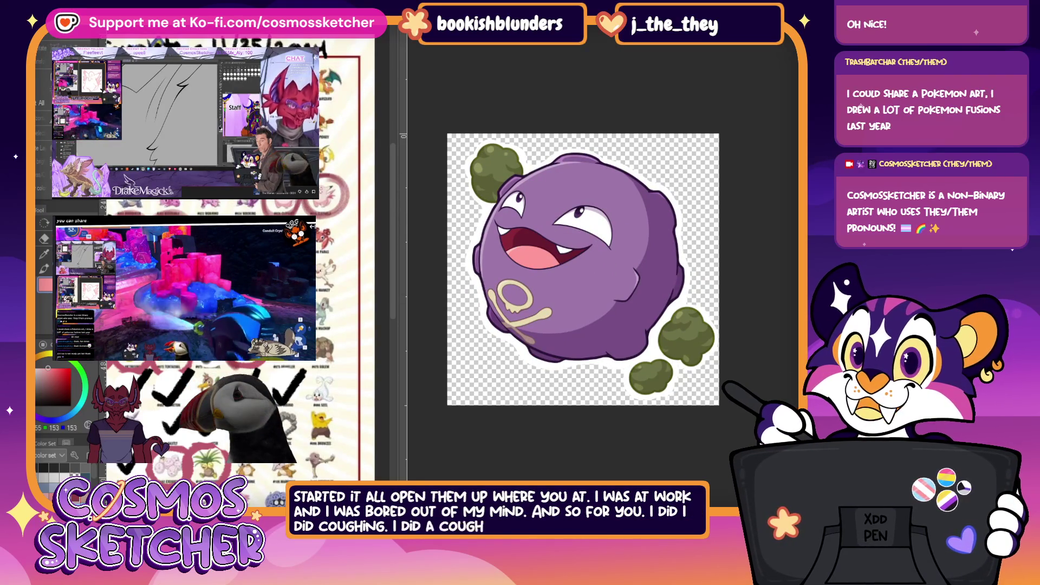
key("ctrl+Tab")
Zoom the Weezing view in and back out, then bring up the pink Clefable sketch.
scroll(601, 248, "up", 1)
scroll(600, 248, "up", 1)
scroll(650, 244, "up", 1)
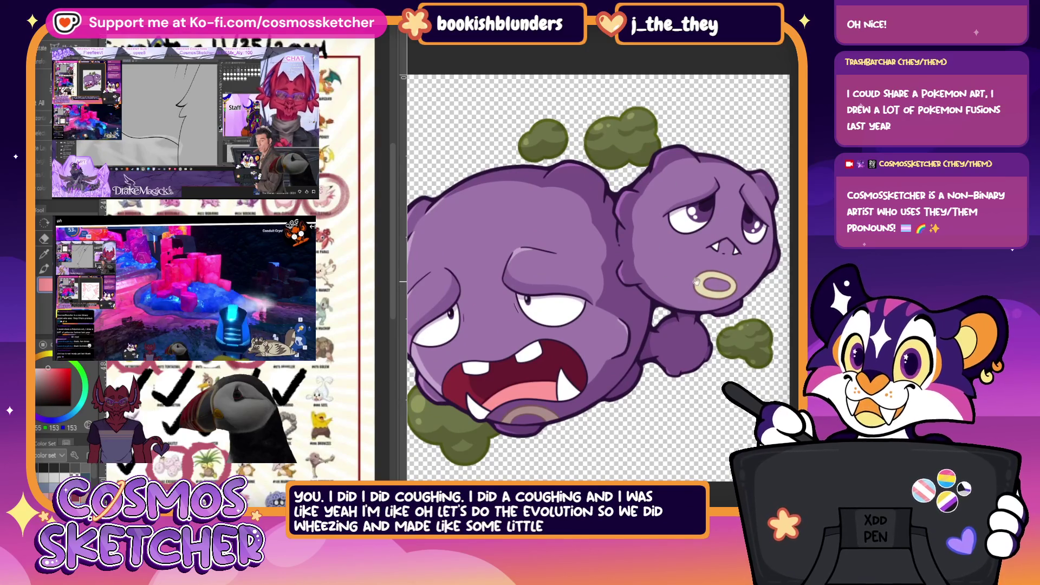
scroll(674, 286, "down", 1)
scroll(596, 298, "down", 2)
scroll(463, 320, "down", 1)
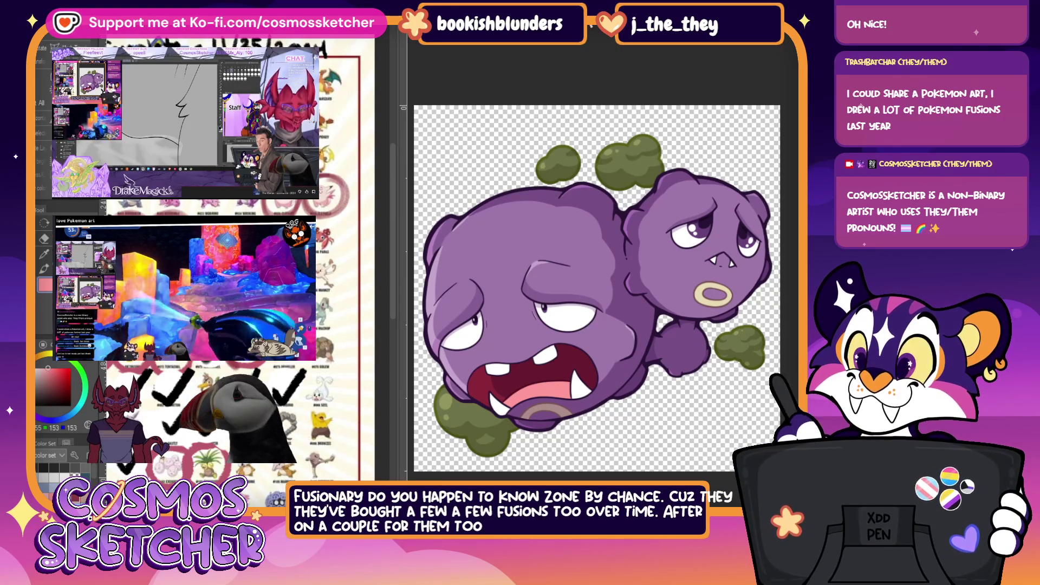
key("ctrl+Tab")
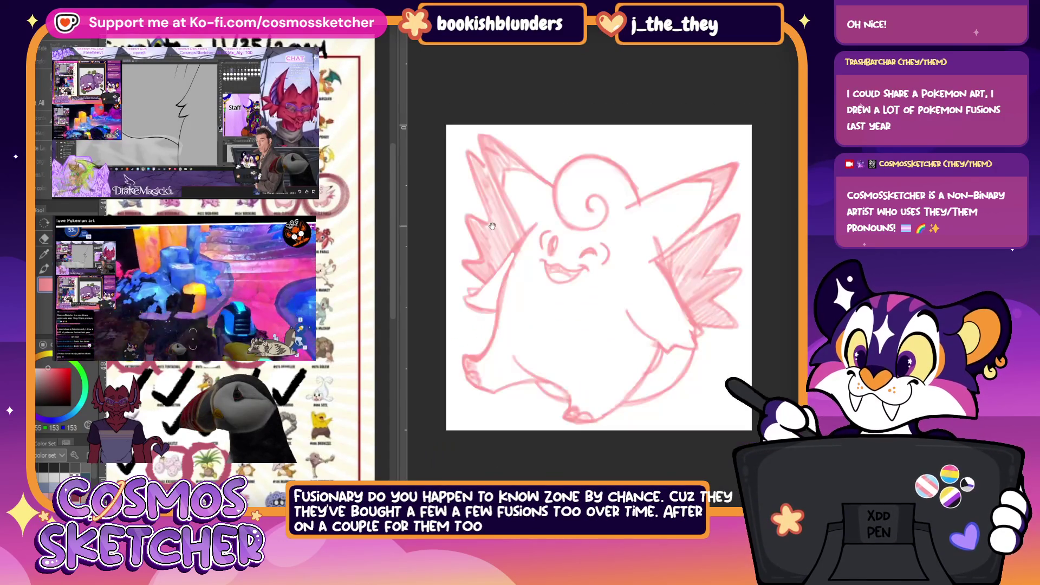
Transform the Clefable sketch layer with Ctrl+T and commit the change.
key("ctrl+t")
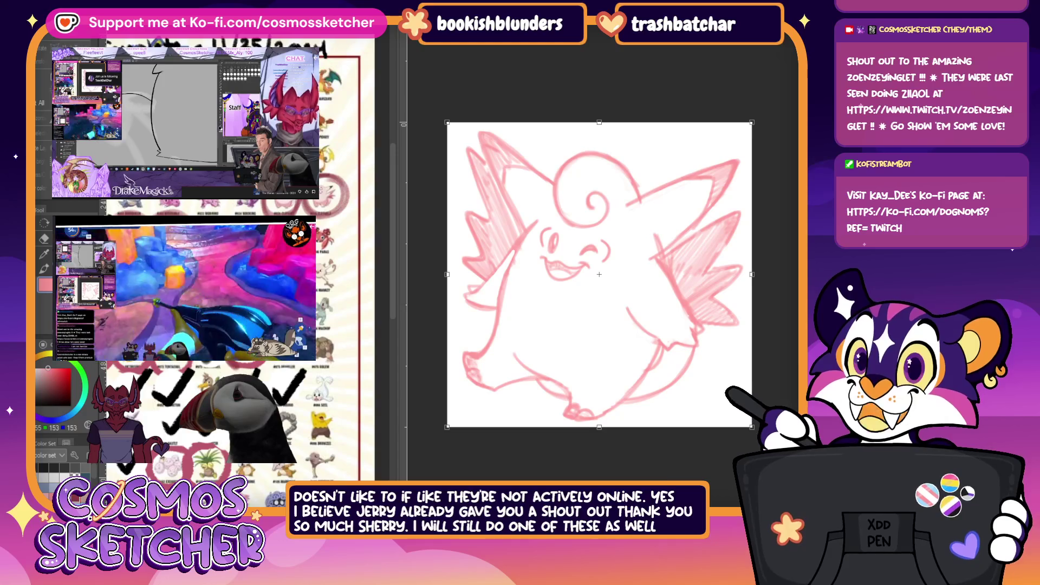
key("Return")
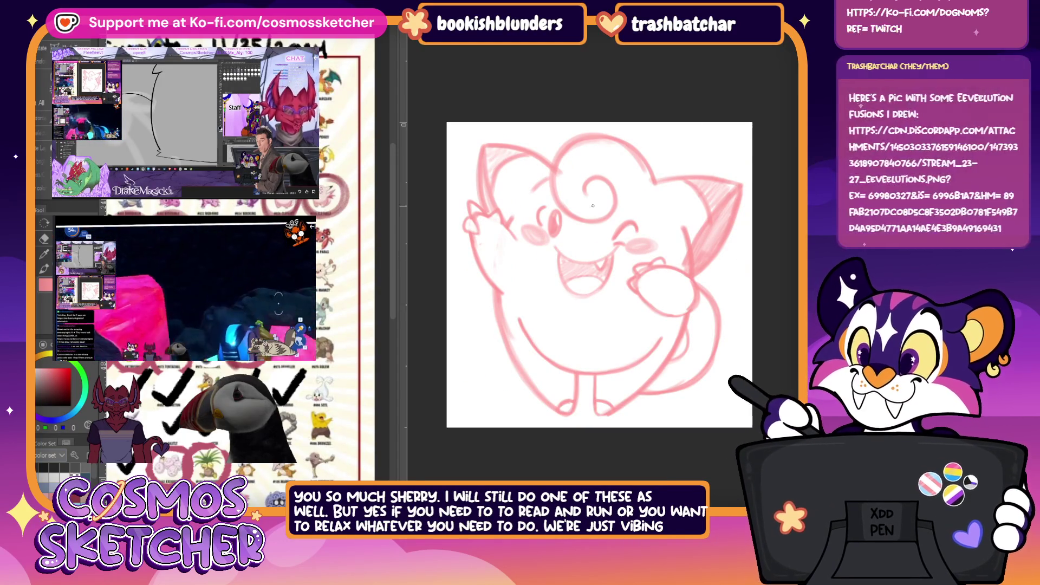
Draw and undo two black test strokes on Cleffa, then paste in the Eeveelution fusions picture.
left_click_drag(504, 180, 518, 193)
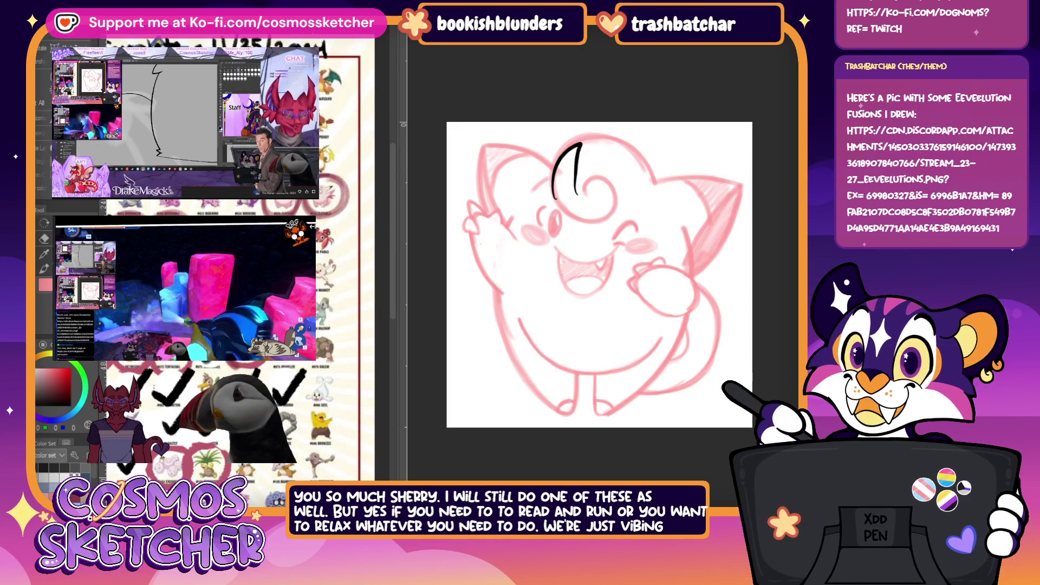
key("ctrl+z")
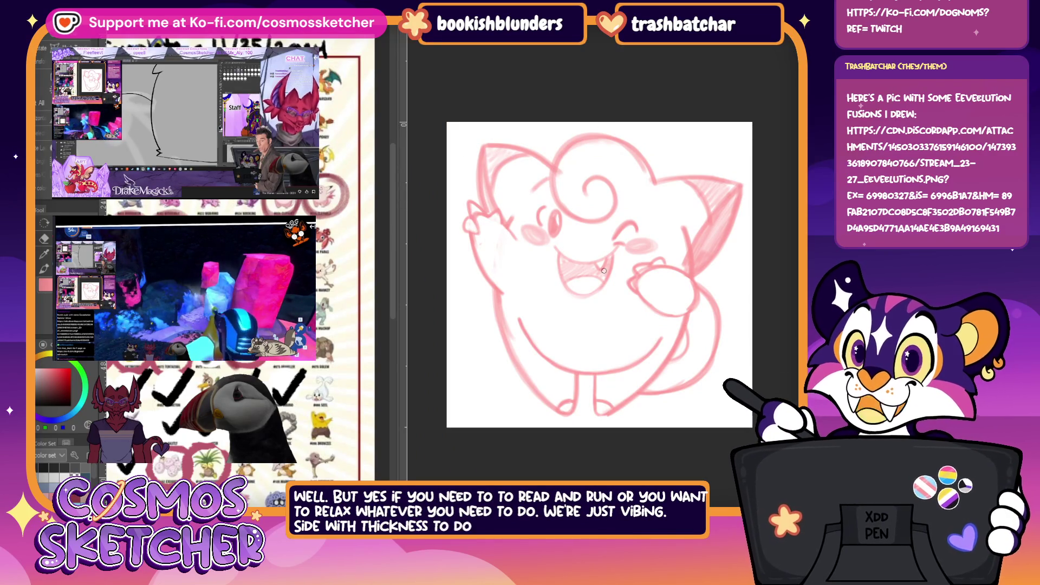
left_click_drag(651, 182, 717, 176)
key("ctrl+z")
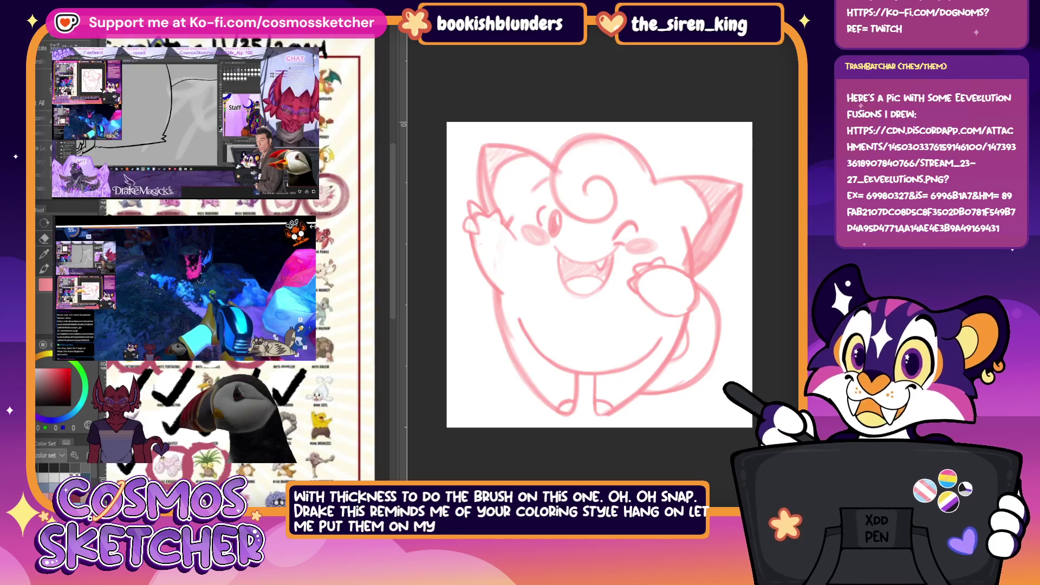
key("ctrl+v")
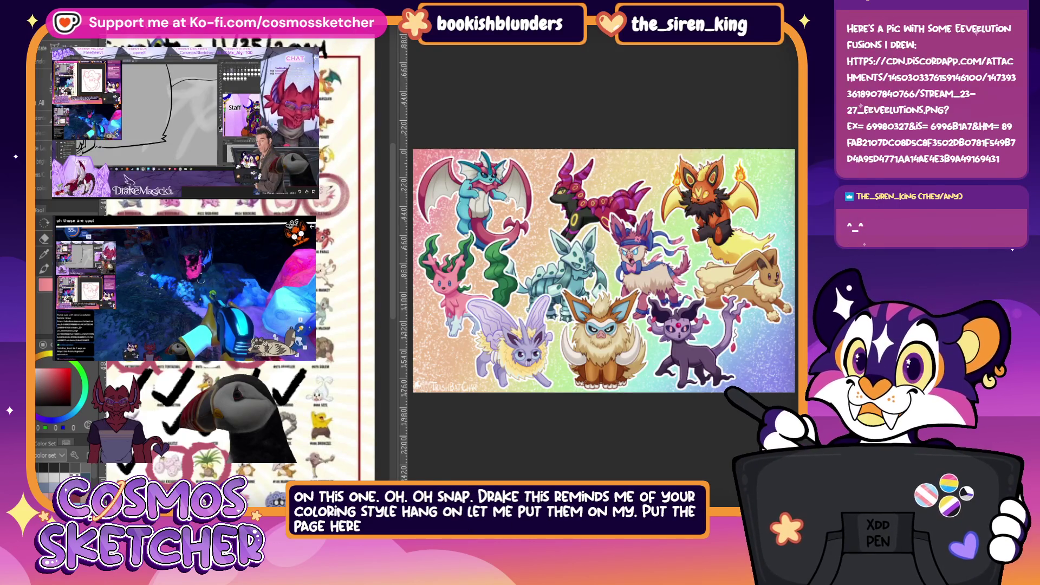
Zoom into the fusions picture and pan over the upper fusions, winged dragon and pink antlered fusion.
key("alt+Tab")
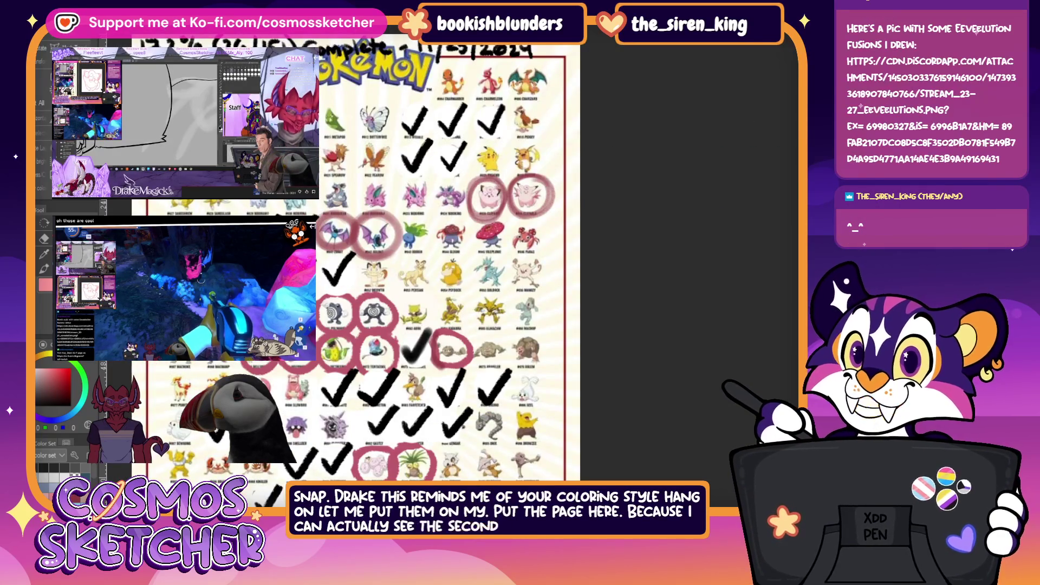
key("alt+Tab")
key("ctrl+plus")
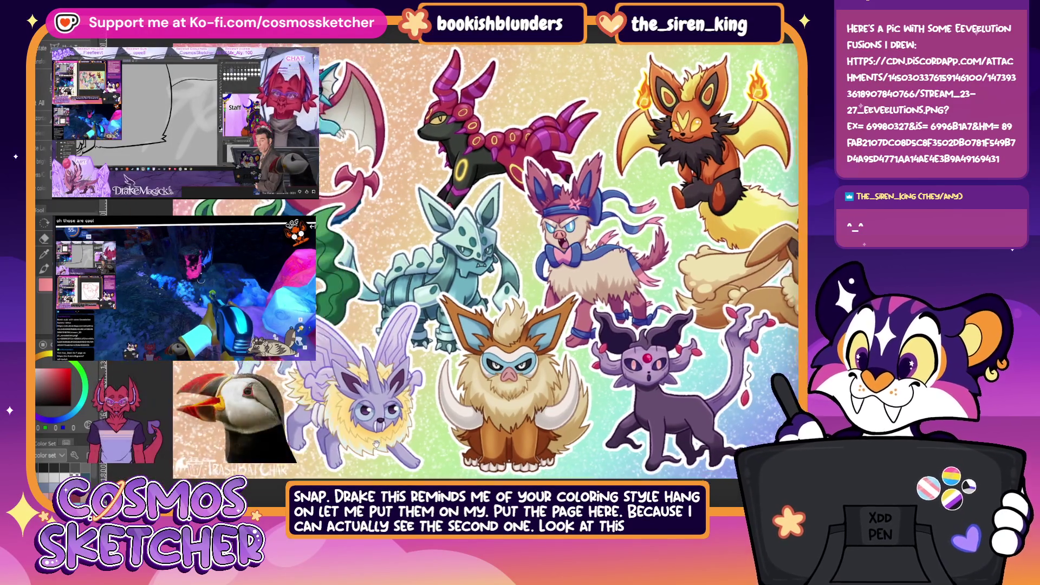
left_click_drag(352, 208, 399, 262)
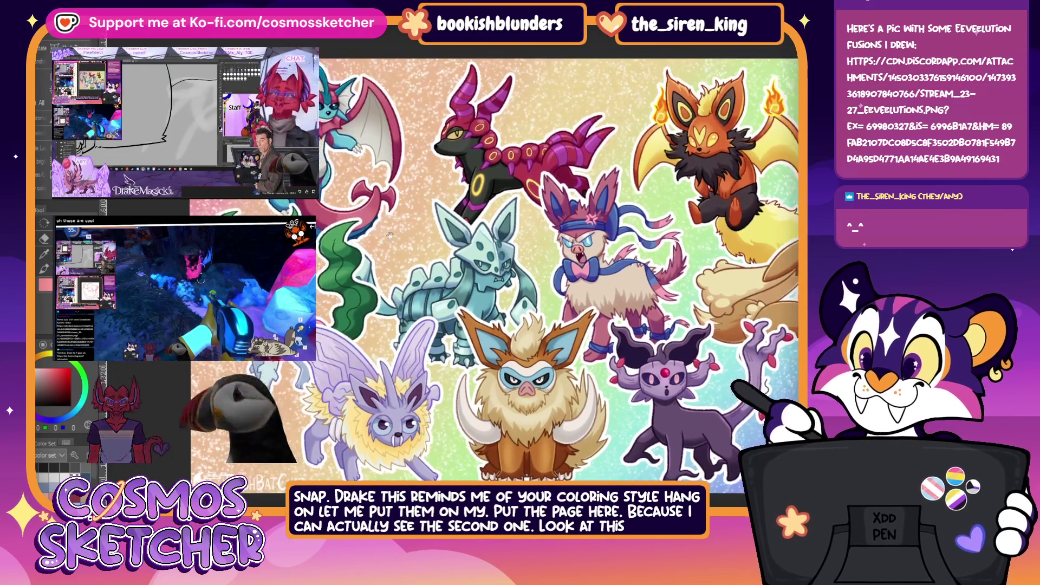
scroll(399, 262, "up", 5)
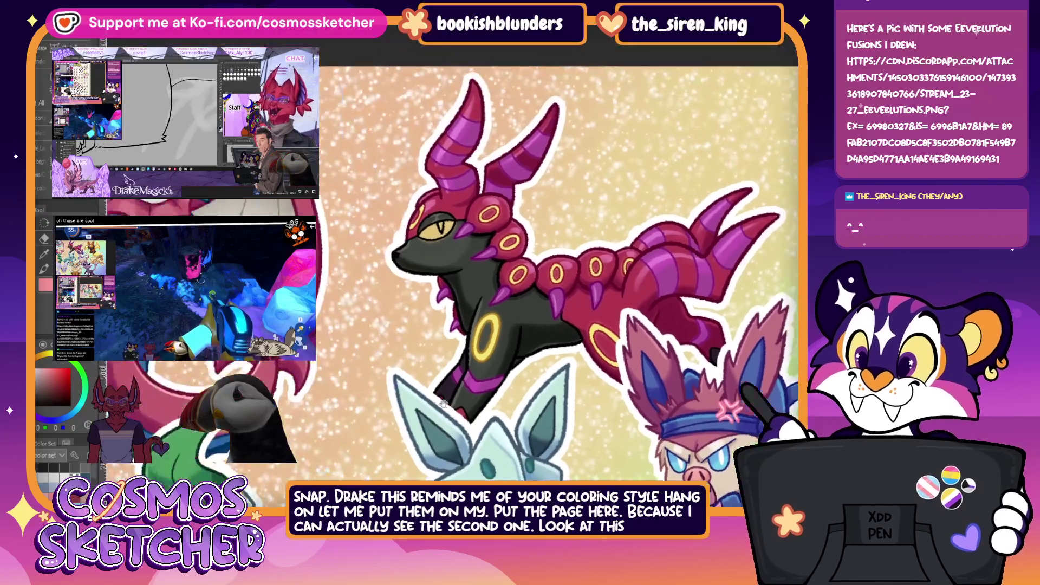
mouse_move(443, 404)
left_mouse_down()
mouse_move(392, 425)
mouse_move(538, 380)
mouse_move(469, 317)
left_mouse_up()
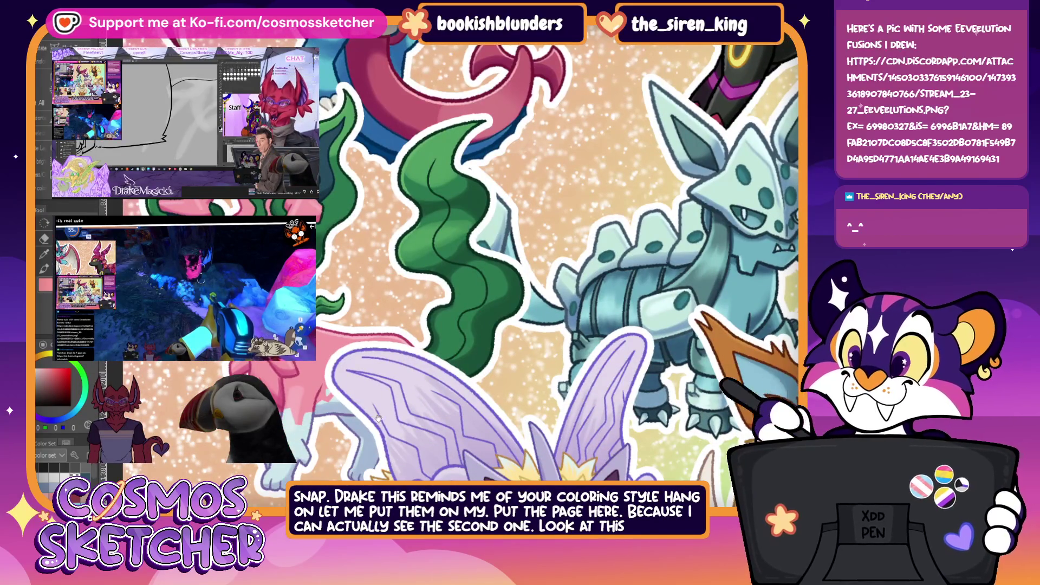
left_click_drag(378, 417, 394, 418)
left_click_drag(312, 155, 509, 138)
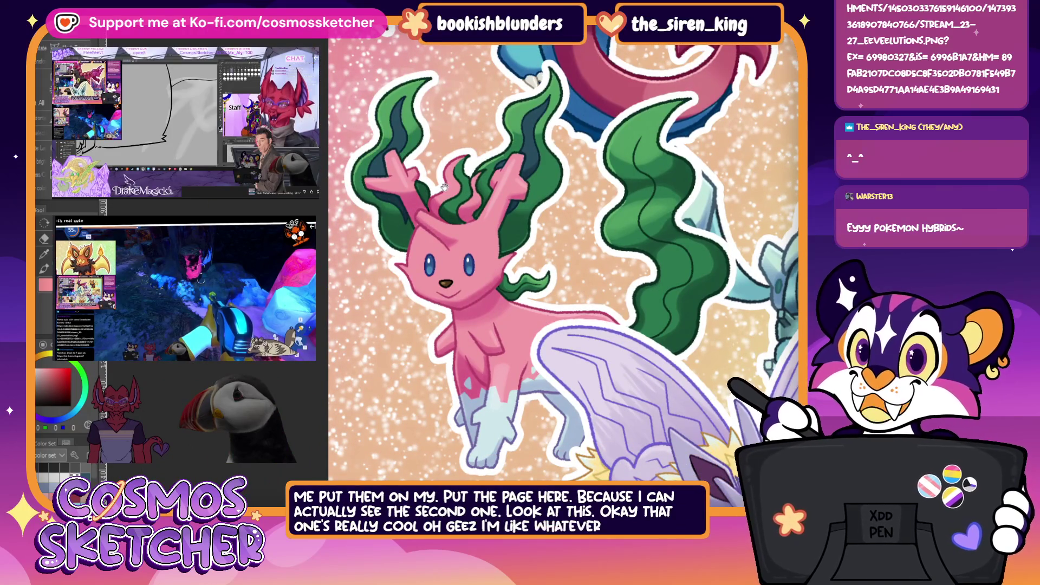
Pan across the moth, mammoth, Sylveon, Glaceon and fire fusions, zooming in and out.
scroll(519, 343, "down", 4)
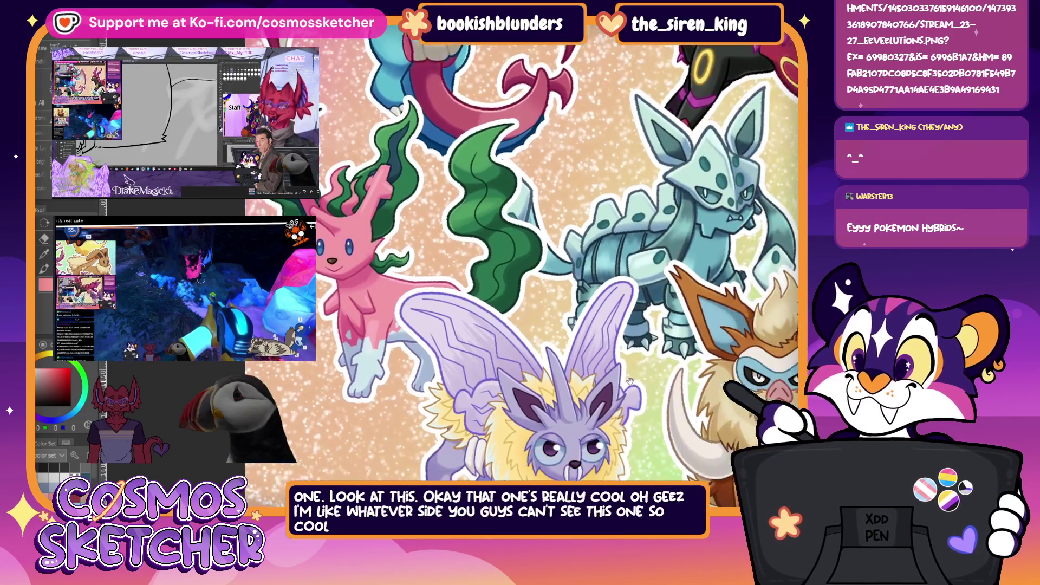
left_click_drag(630, 380, 584, 413)
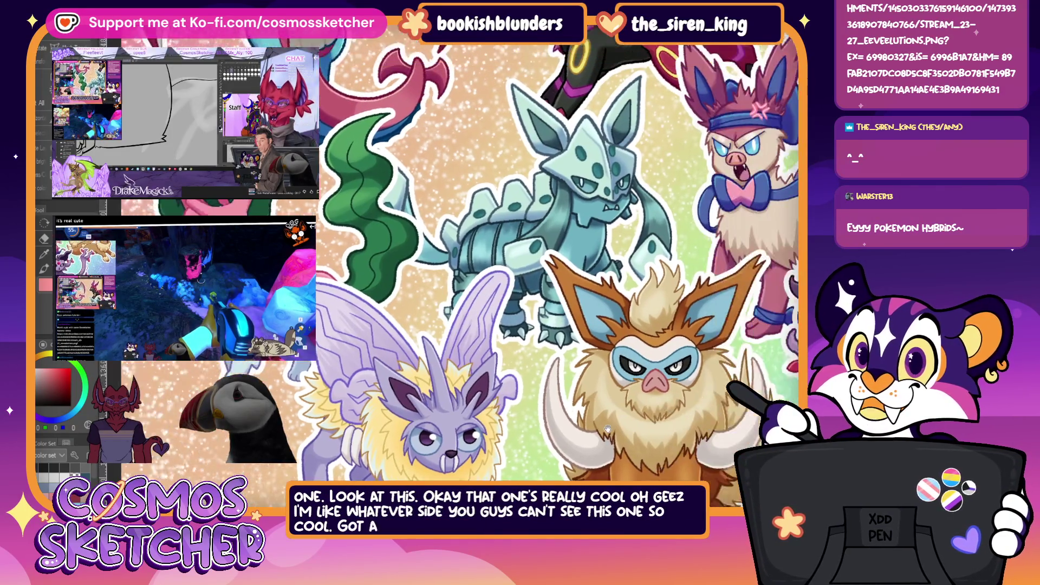
mouse_move(642, 396)
left_mouse_down()
mouse_move(452, 444)
mouse_move(654, 147)
left_mouse_up()
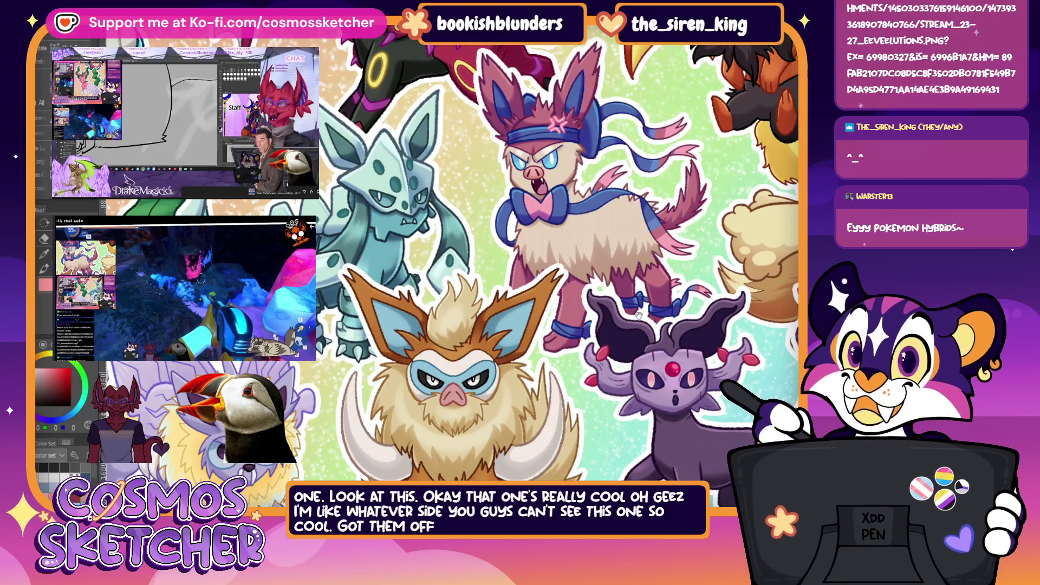
left_click_drag(702, 377, 683, 350)
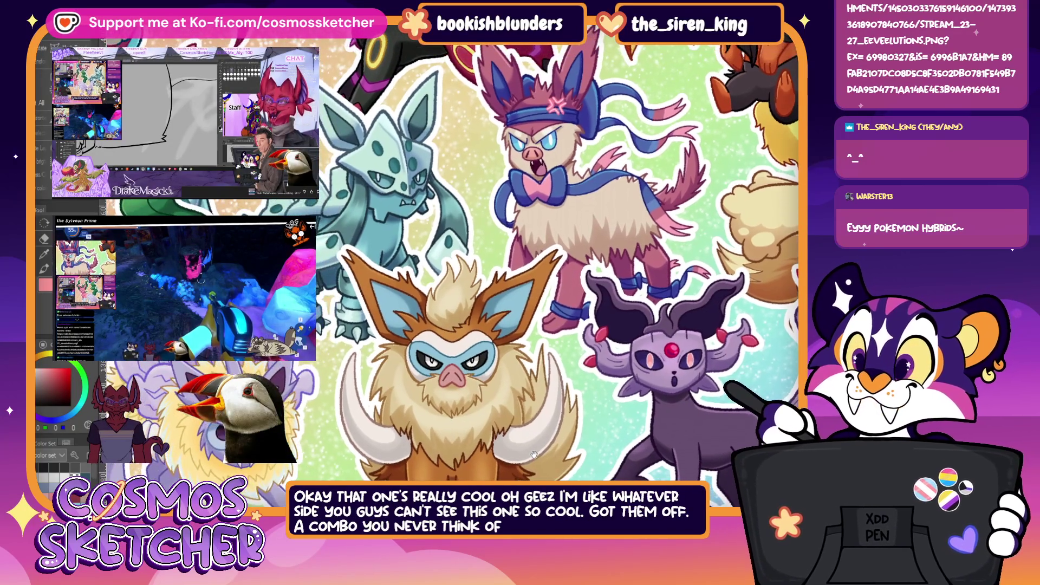
left_click_drag(512, 435, 572, 386)
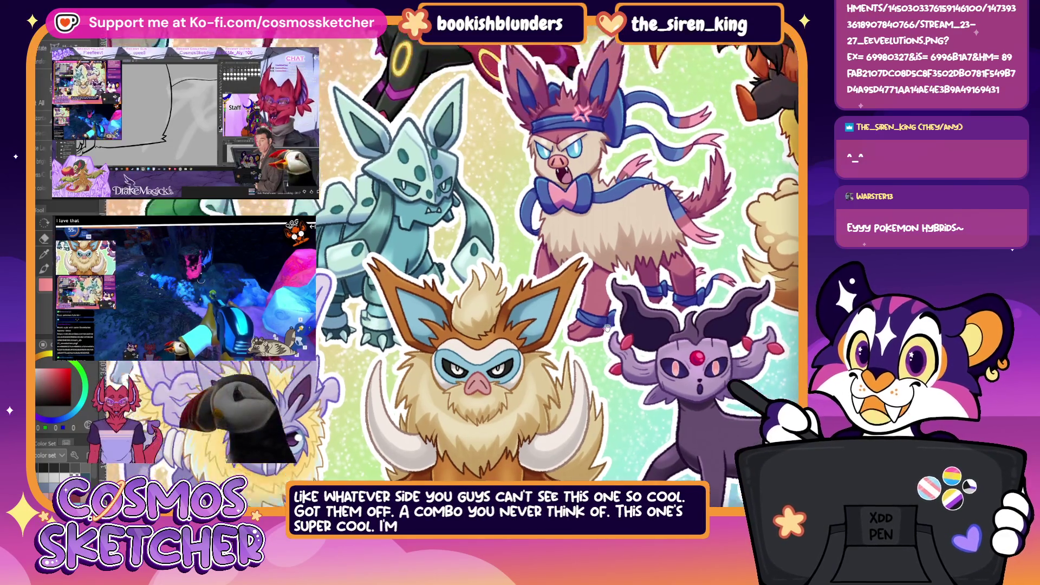
left_click_drag(499, 416, 632, 481)
mouse_move(720, 389)
left_mouse_down()
mouse_move(628, 403)
mouse_move(496, 394)
left_mouse_up()
left_click_drag(439, 389, 666, 162)
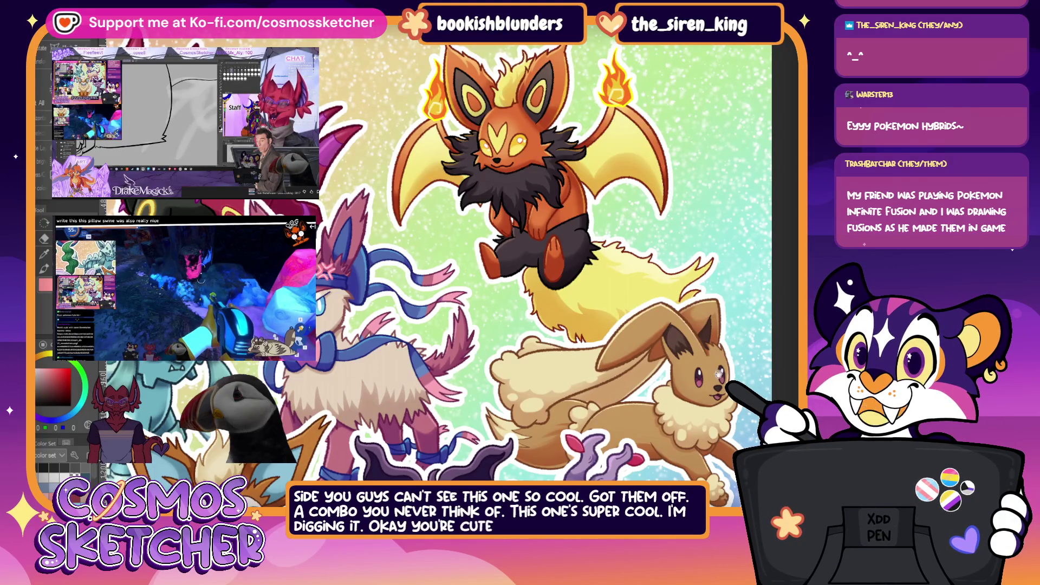
scroll(683, 407, "down", 1)
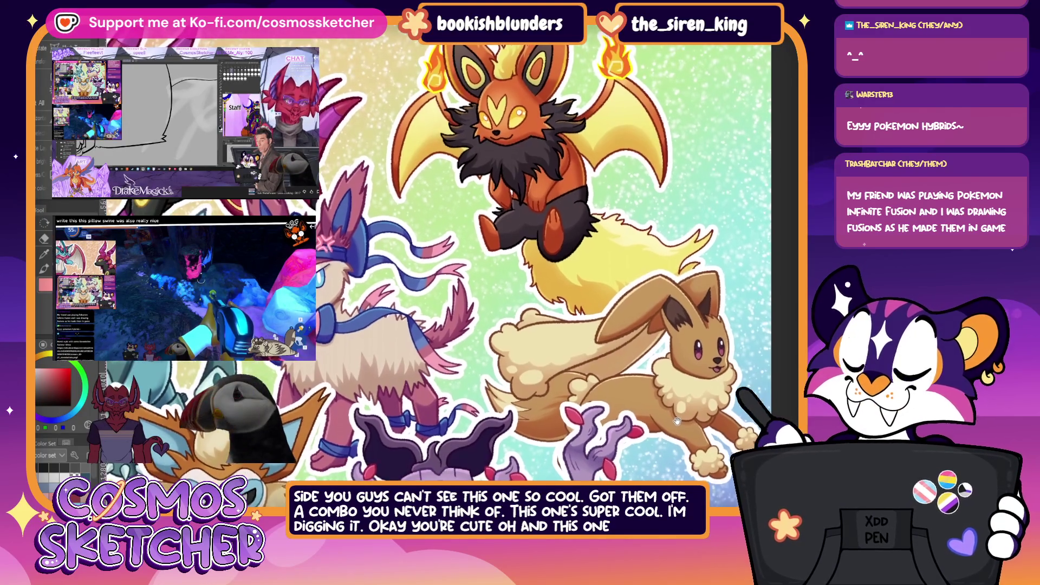
scroll(638, 360, "up", 3)
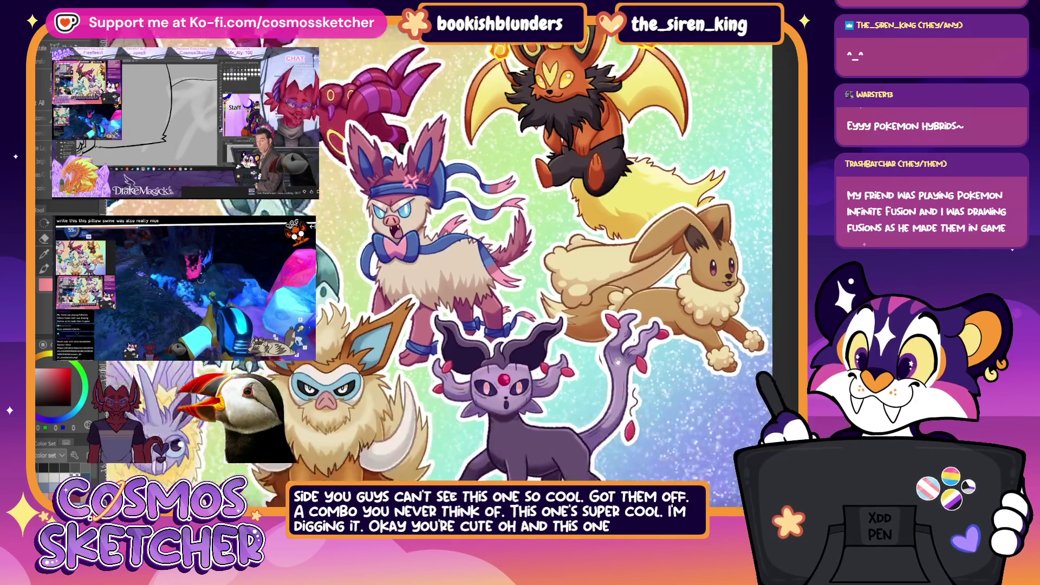
scroll(523, 434, "down", 3)
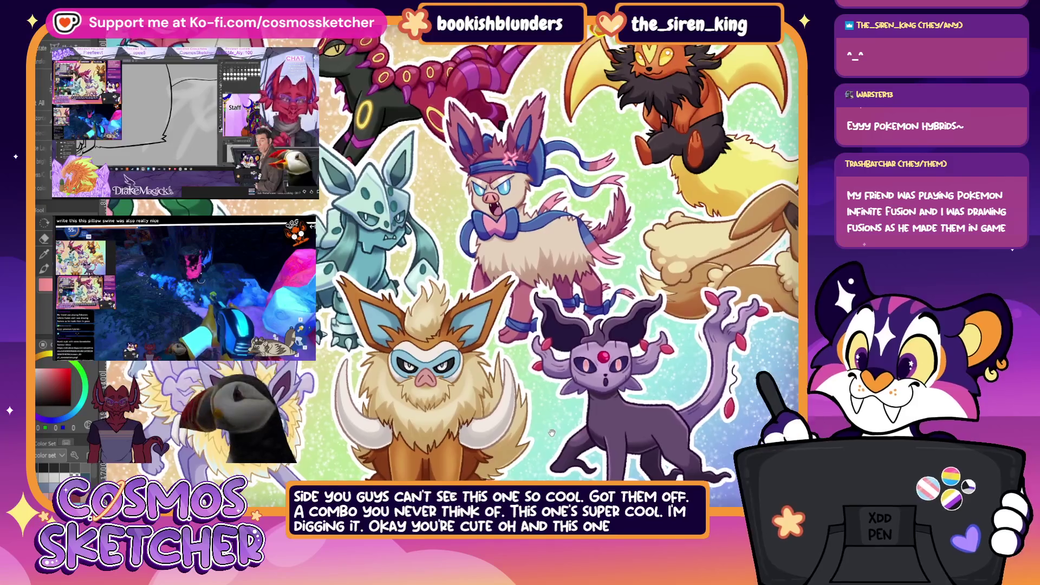
scroll(563, 439, "up", 2)
scroll(578, 440, "up", 2)
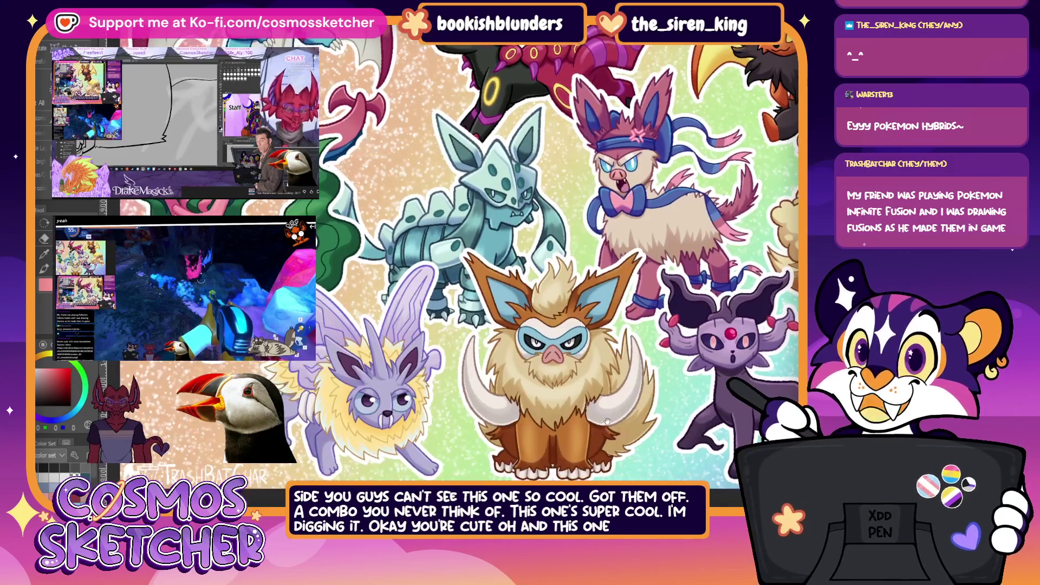
scroll(609, 427, "up", 2)
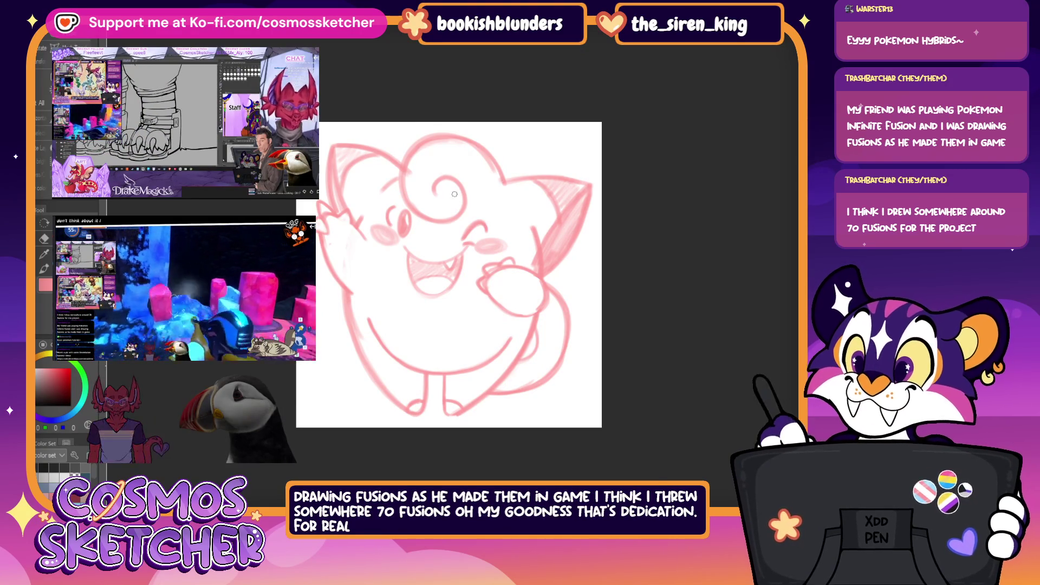
Zoom in on Cleffa's head and ink the first bold black arc over its head curl.
scroll(448, 192, "up", 2)
scroll(448, 191, "up", 1)
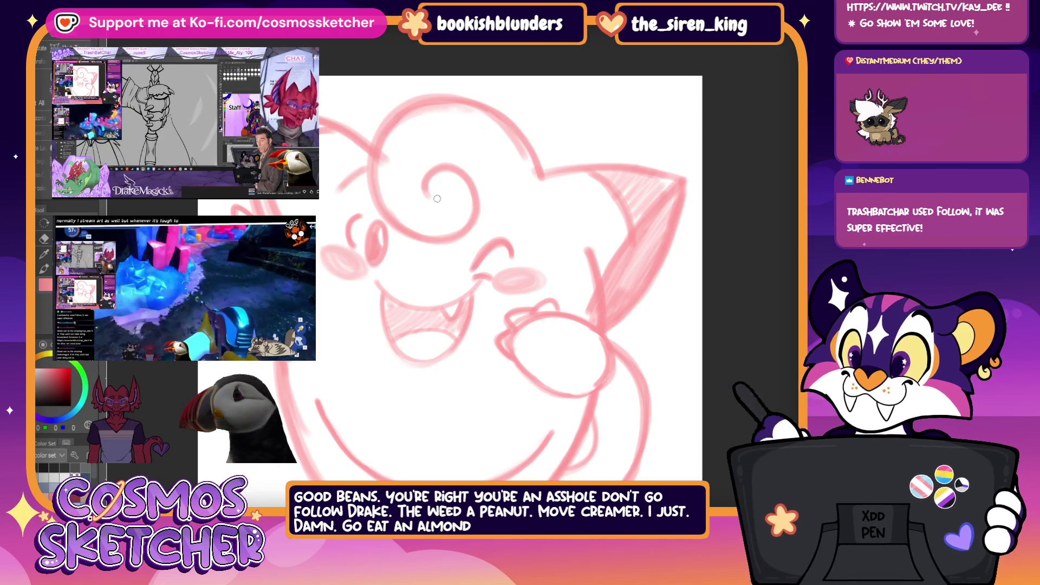
mouse_move(428, 196)
left_mouse_down()
mouse_move(478, 194)
mouse_move(447, 241)
left_mouse_up()
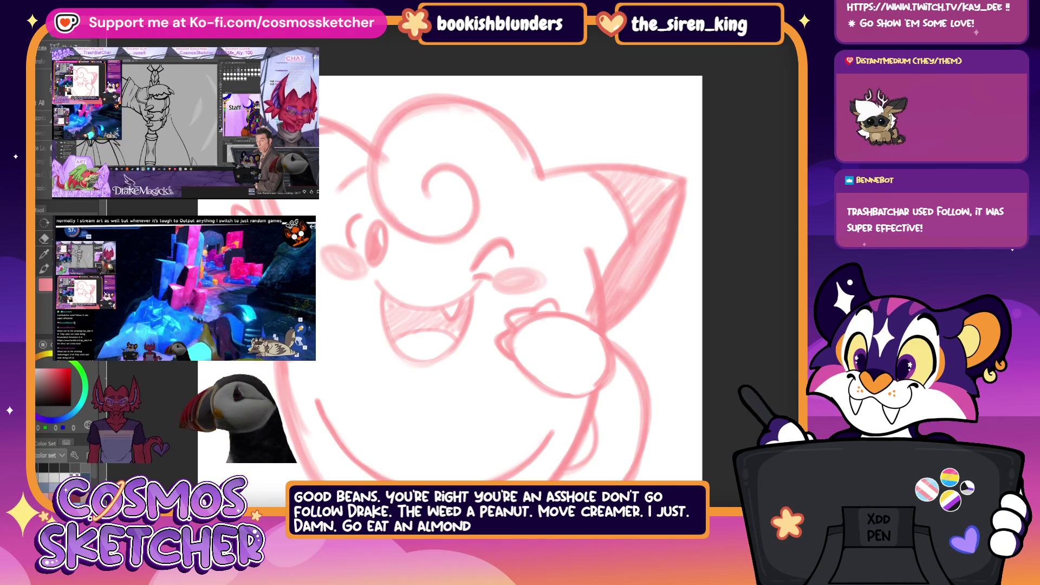
Ink the head tuft as a three-stroke black spiral, then zoom out and rotate the canvas.
left_click_drag(530, 147, 493, 107)
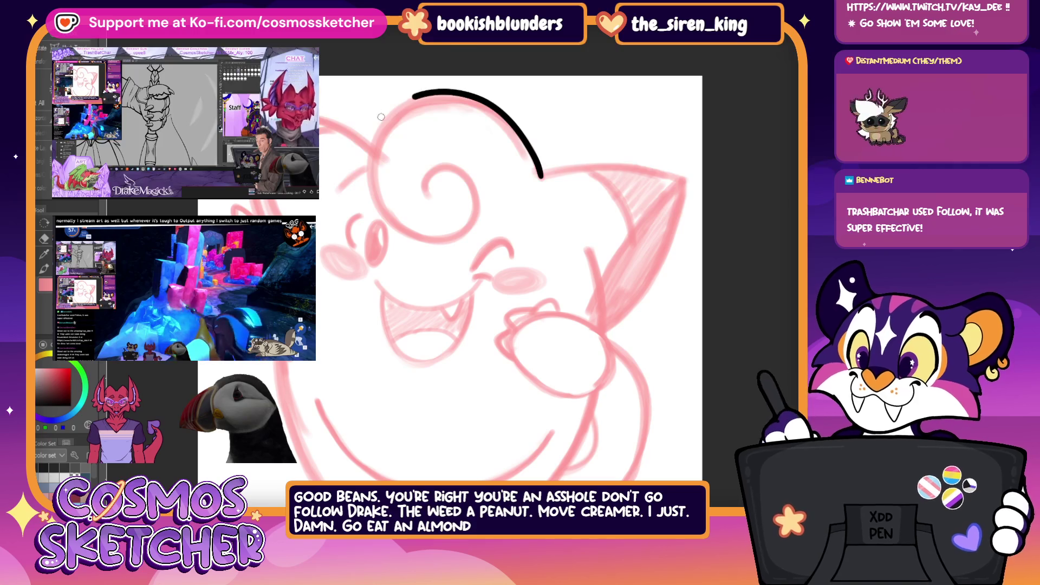
left_click_drag(417, 95, 400, 226)
left_click_drag(475, 217, 433, 197)
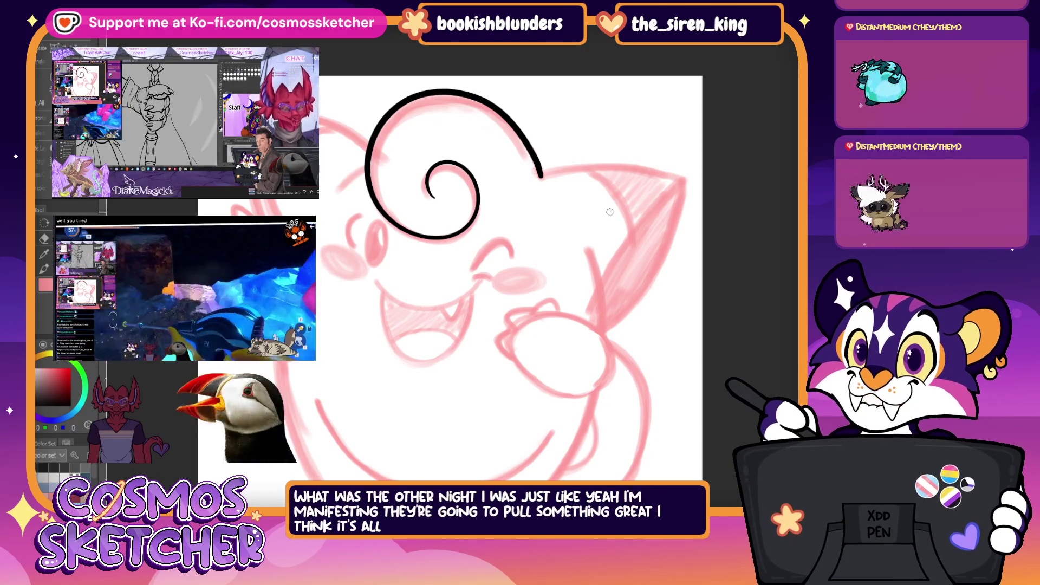
scroll(450, 252, "down", 2)
scroll(504, 257, "down", 1)
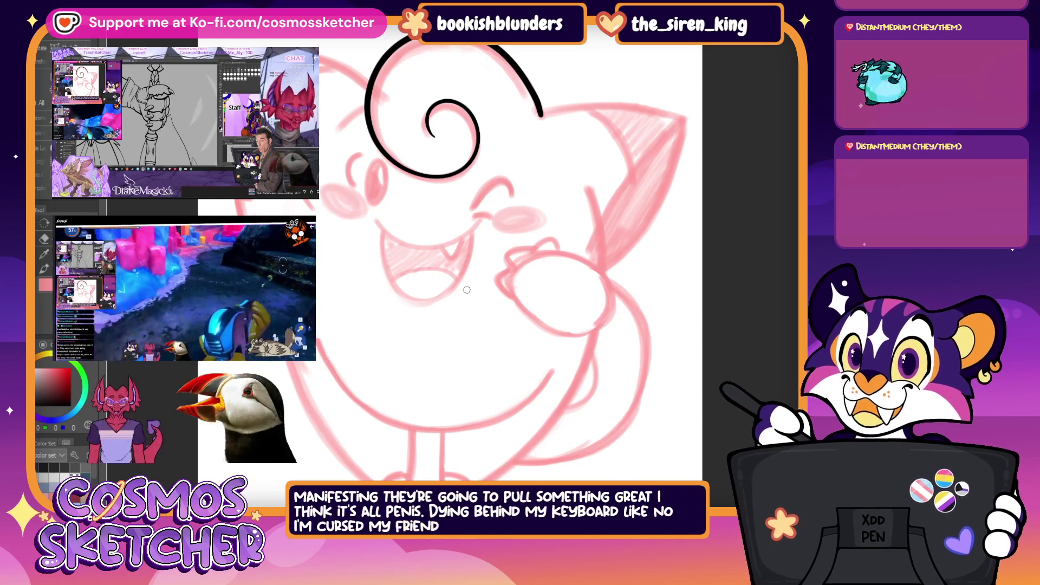
mouse_move(414, 248)
left_mouse_down()
mouse_move(500, 360)
mouse_move(377, 135)
left_mouse_up()
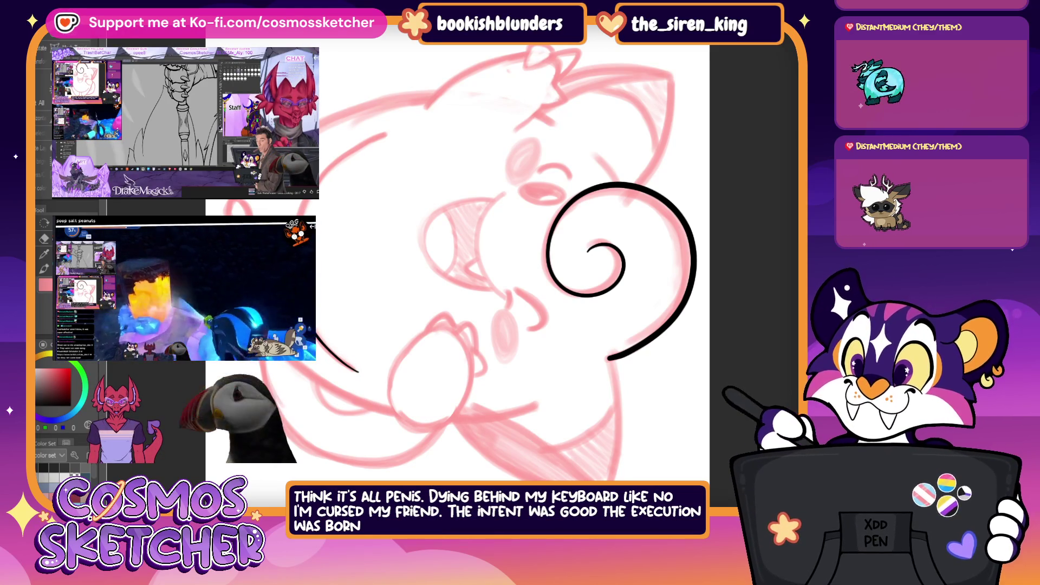
Try and undo several black outline strokes along Cleffa's head and lower left side.
key("ctrl+z")
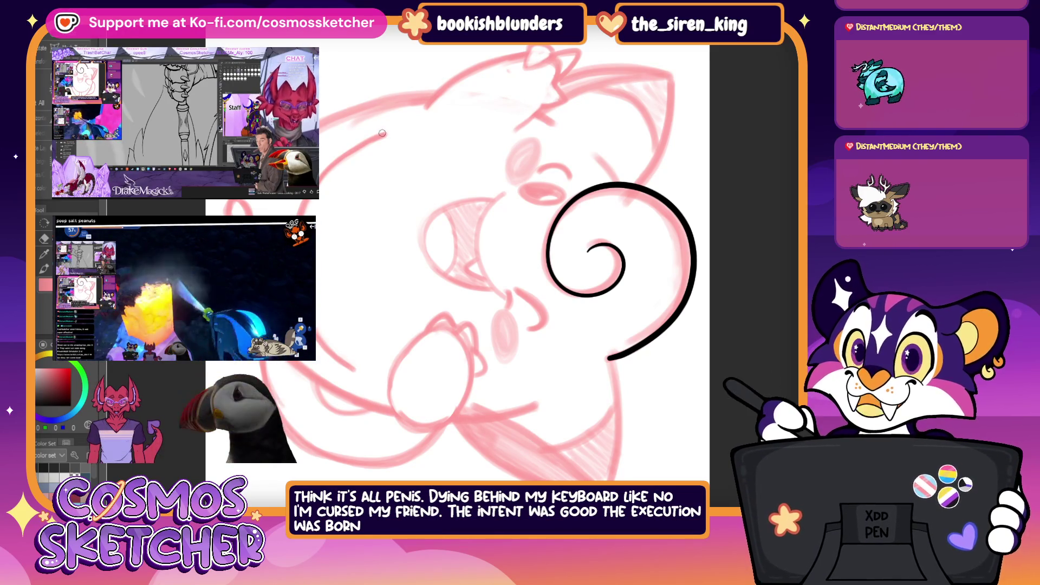
left_click_drag(382, 134, 319, 179)
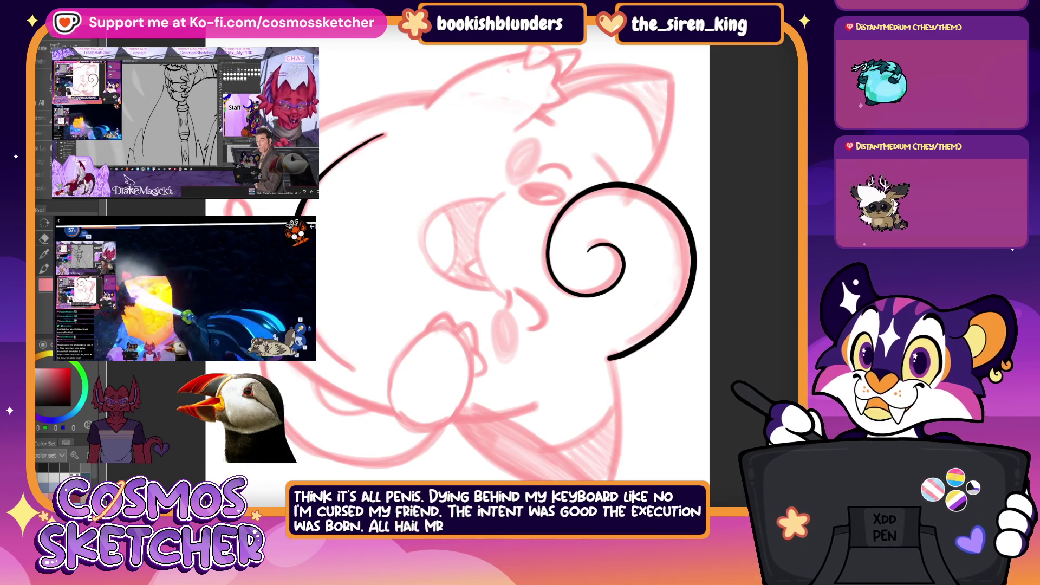
key("ctrl+z")
left_click_drag(354, 371, 311, 331)
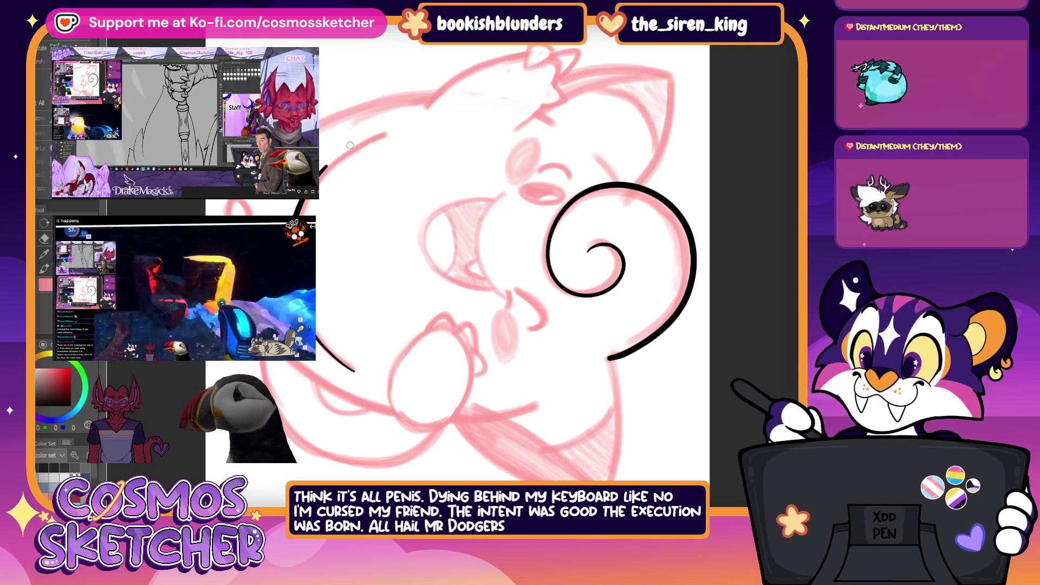
key("ctrl+z")
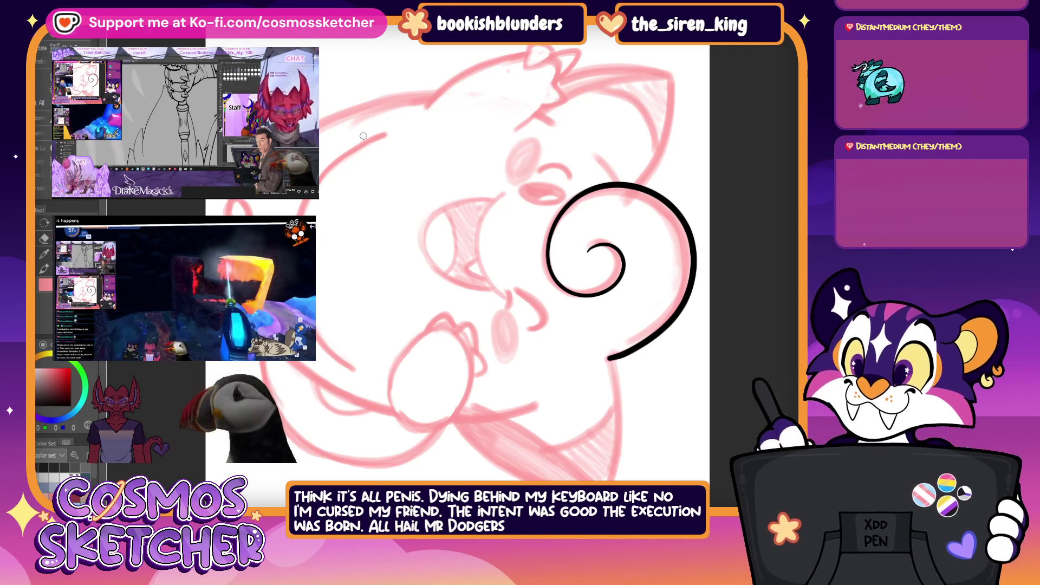
left_click_drag(385, 134, 320, 178)
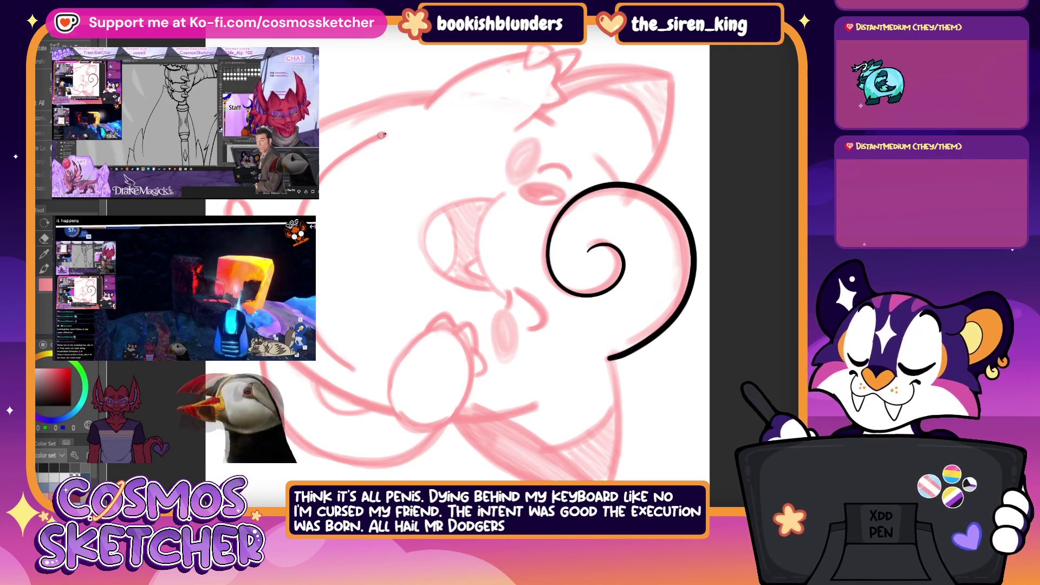
left_click_drag(383, 135, 303, 200)
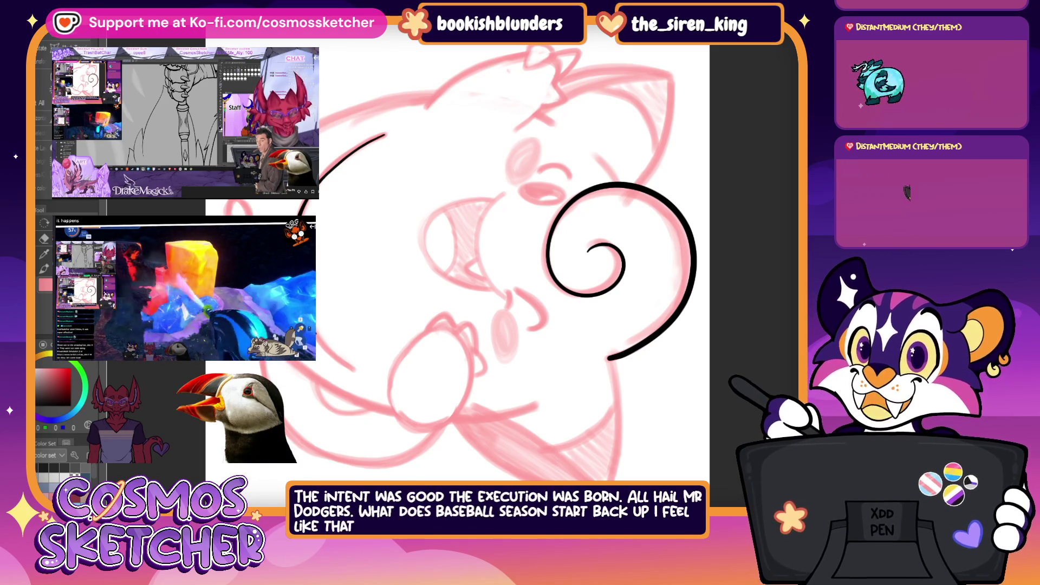
key("ctrl+z")
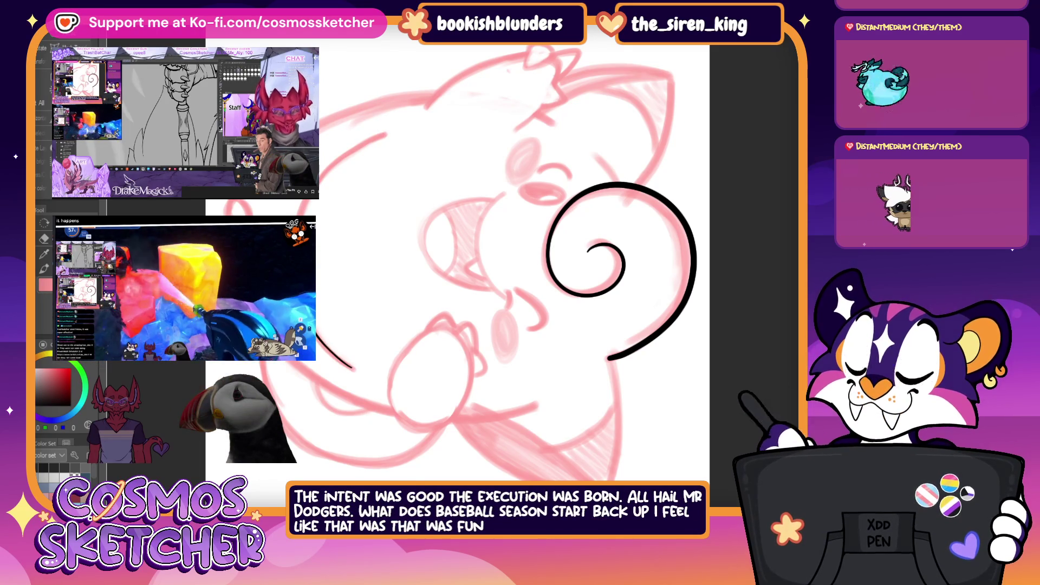
key("ctrl+z")
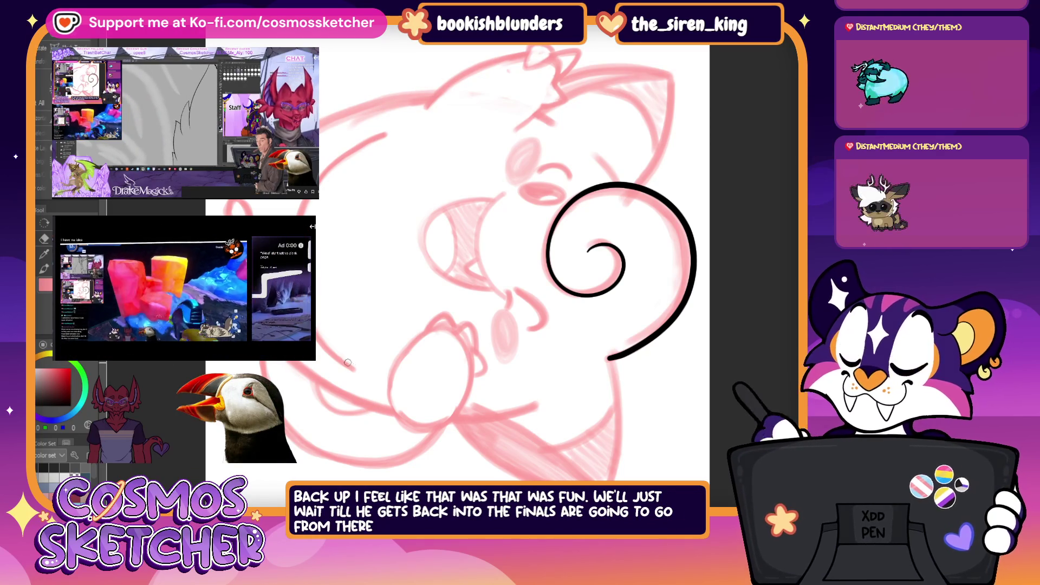
Ink a short lower-left stroke and the long left-side outline, then reset the view upright.
left_click_drag(327, 348, 355, 371)
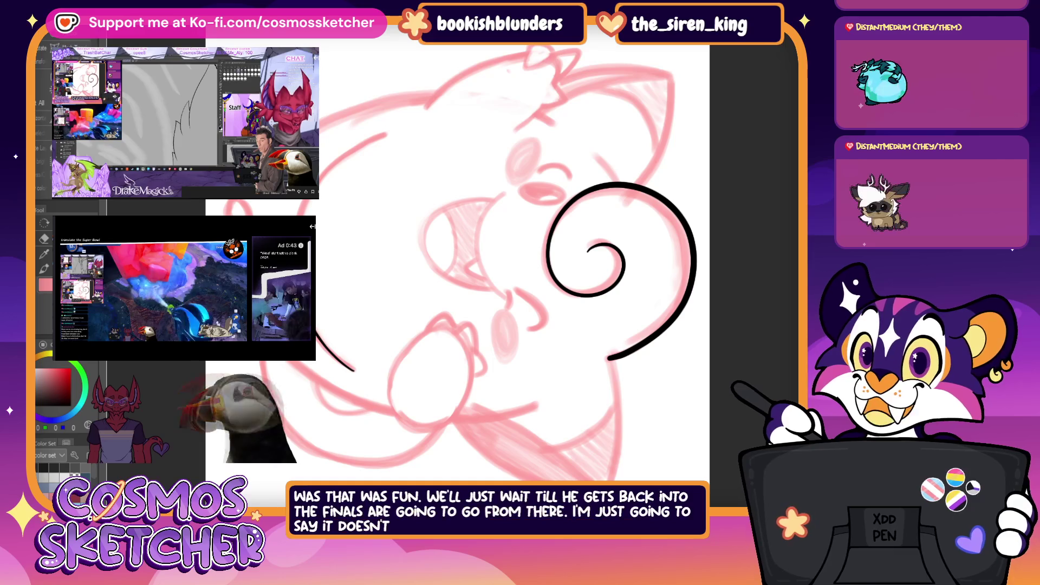
left_click_drag(384, 136, 316, 336)
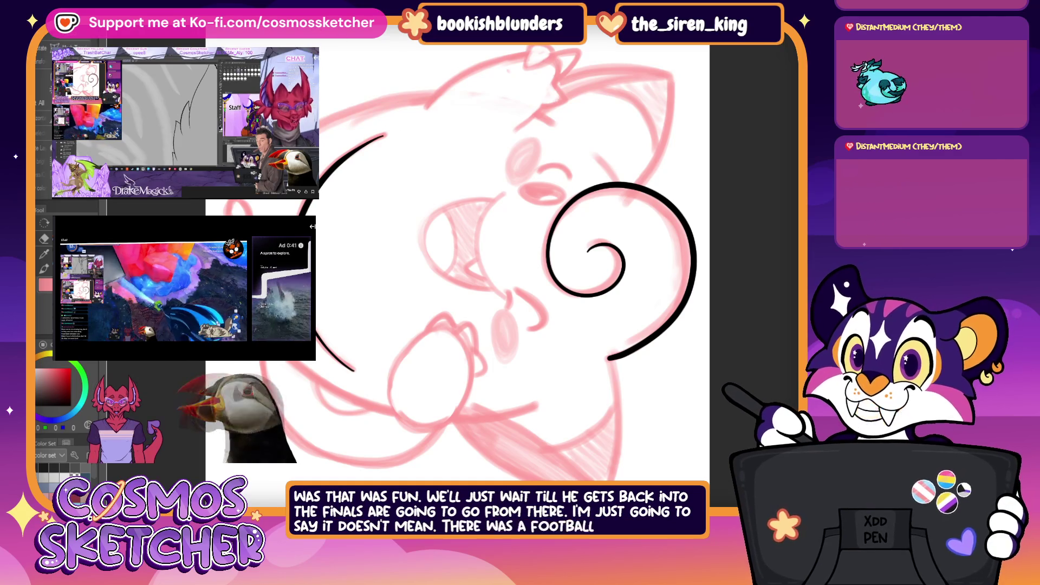
key("ctrl+minus")
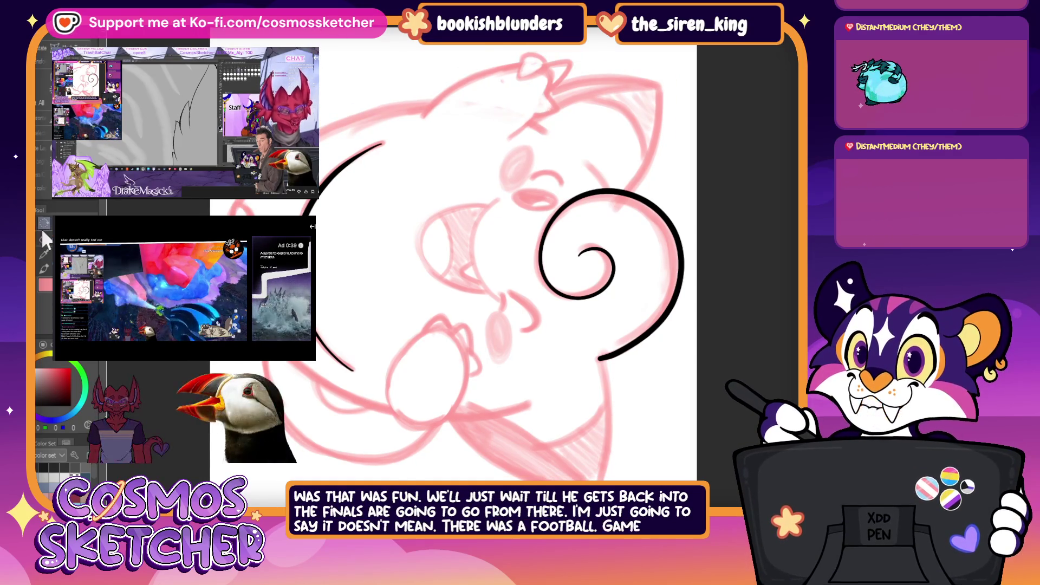
key("ctrl+at")
left_click_drag(531, 310, 520, 294)
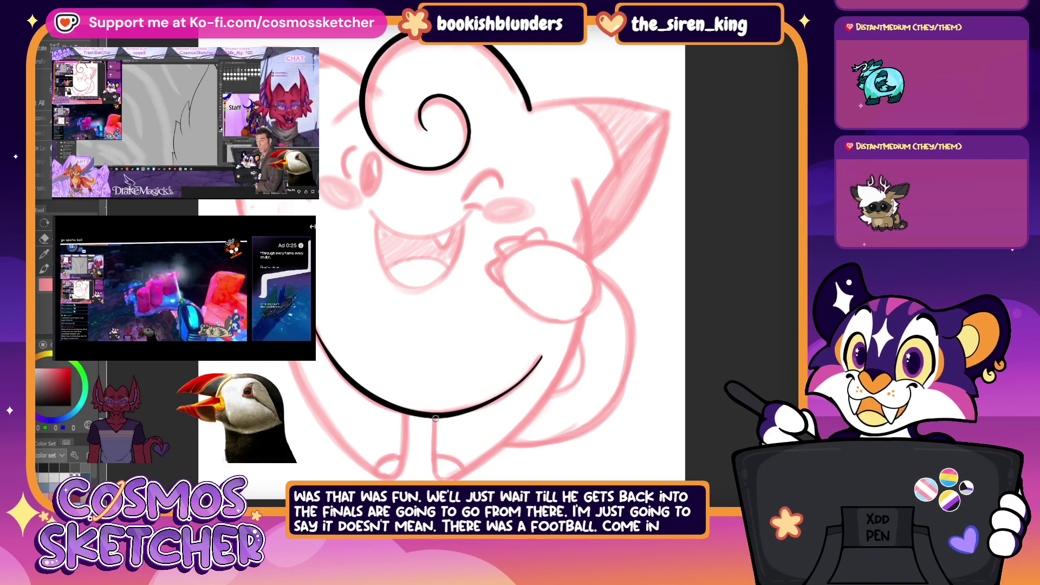
Undo a misplaced leg stroke, then ink the outer line of Cleffa's left leg in black.
left_click_drag(434, 416, 433, 442)
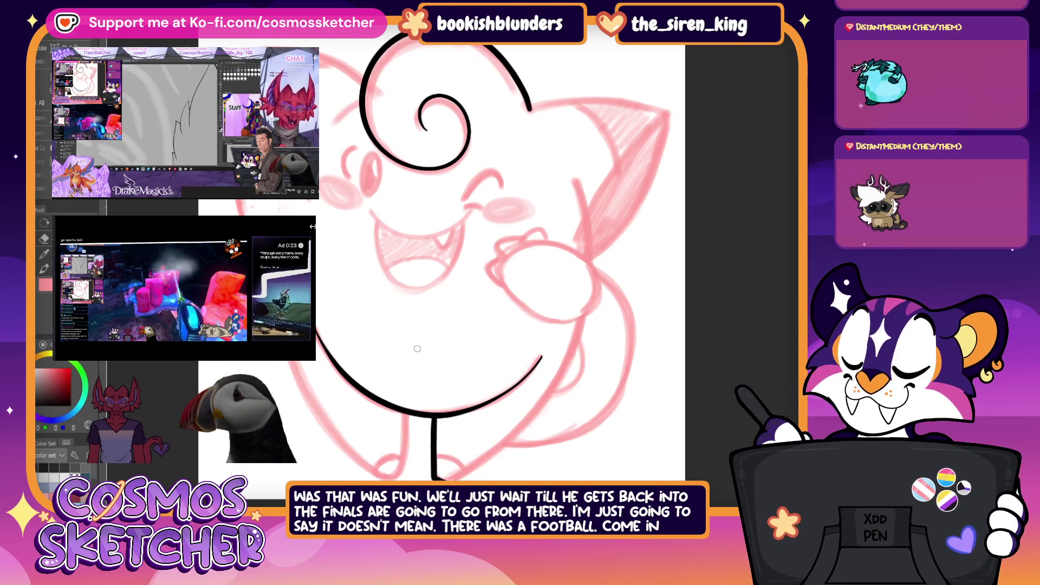
key("ctrl+z")
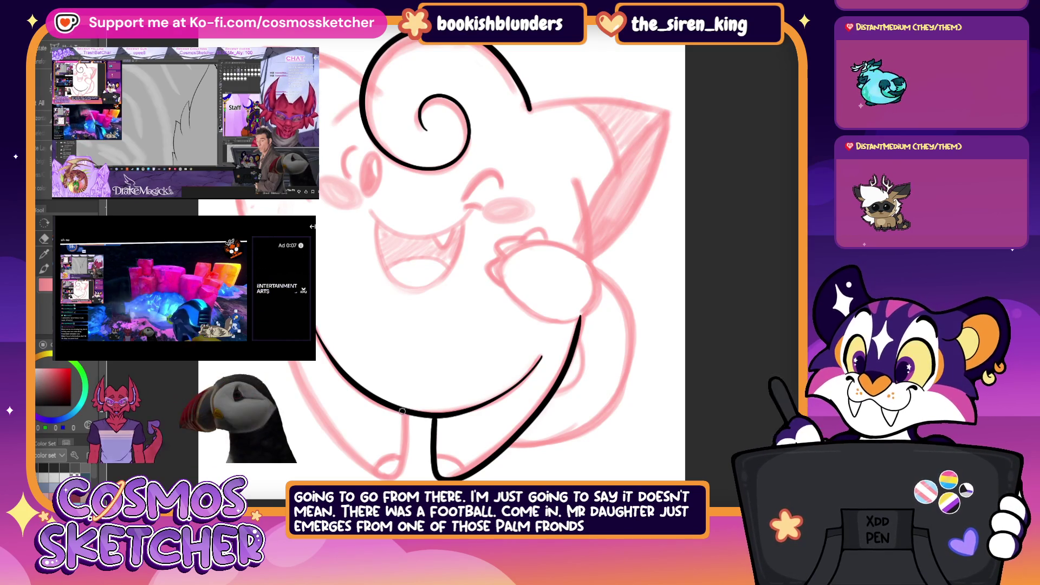
left_click_drag(393, 477, 327, 422)
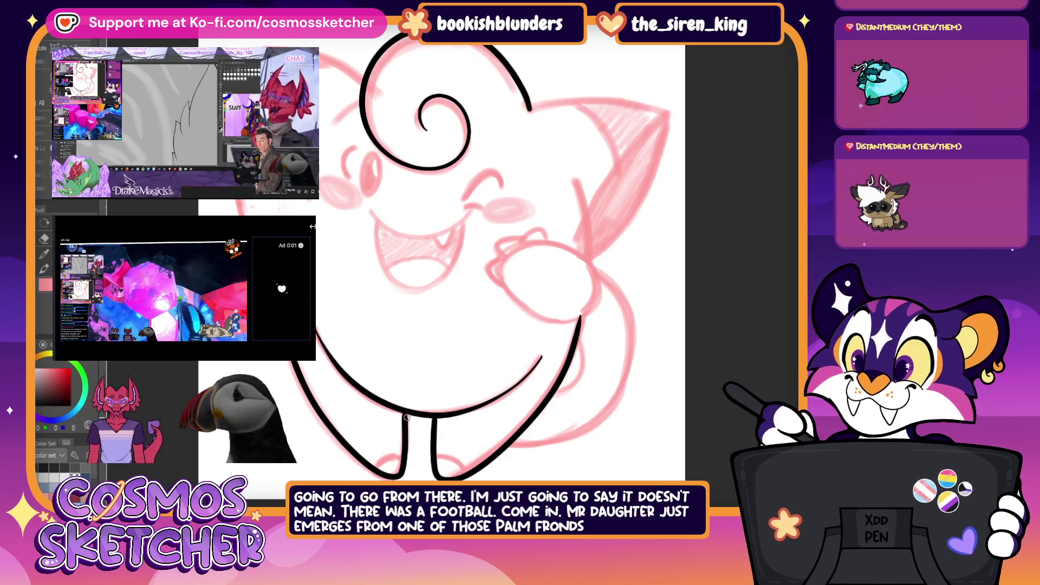
scroll(396, 412, "up", 3)
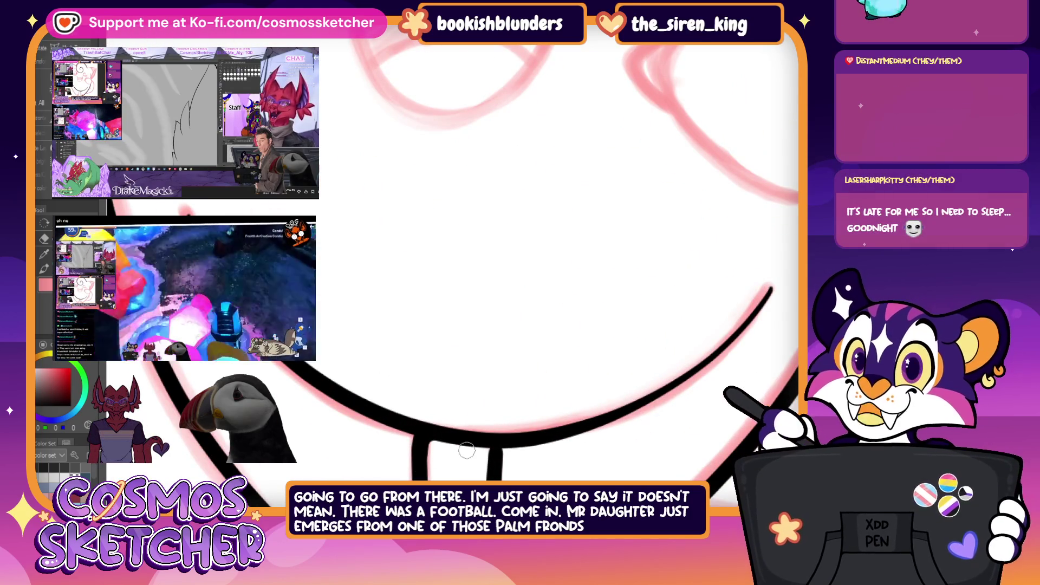
scroll(423, 473, "down", 5)
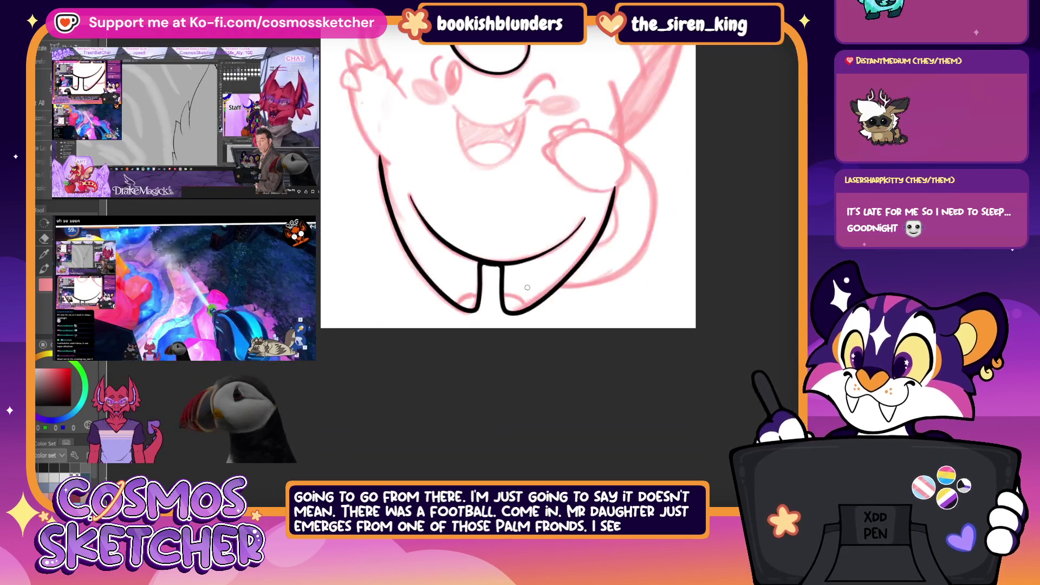
Frame the whole character and ink three black strokes along Cleffa's right and lower-right body.
scroll(498, 298, "down", 3)
scroll(496, 335, "down", 2)
scroll(494, 364, "down", 1)
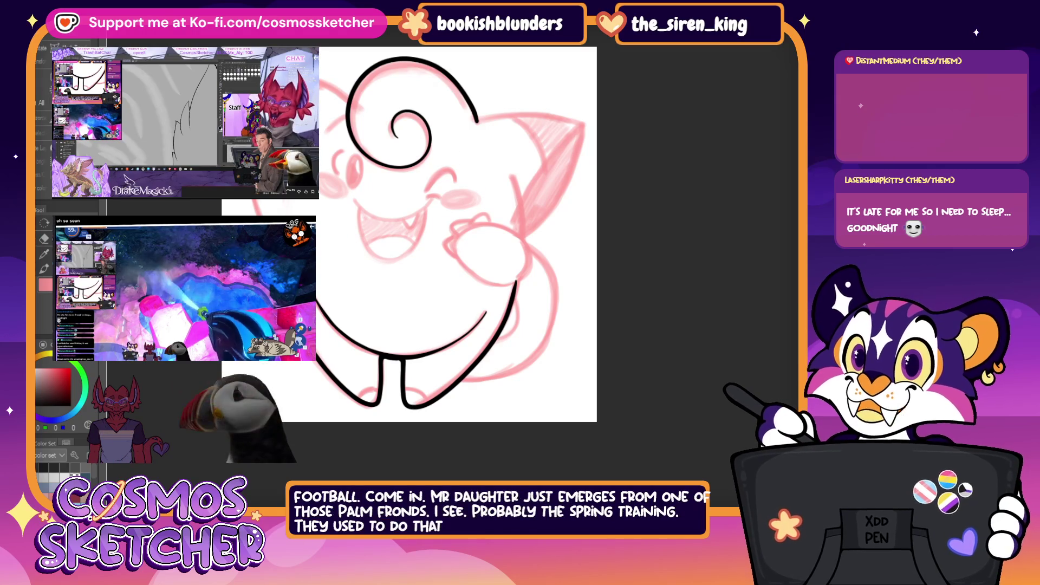
left_click_drag(350, 266, 359, 280)
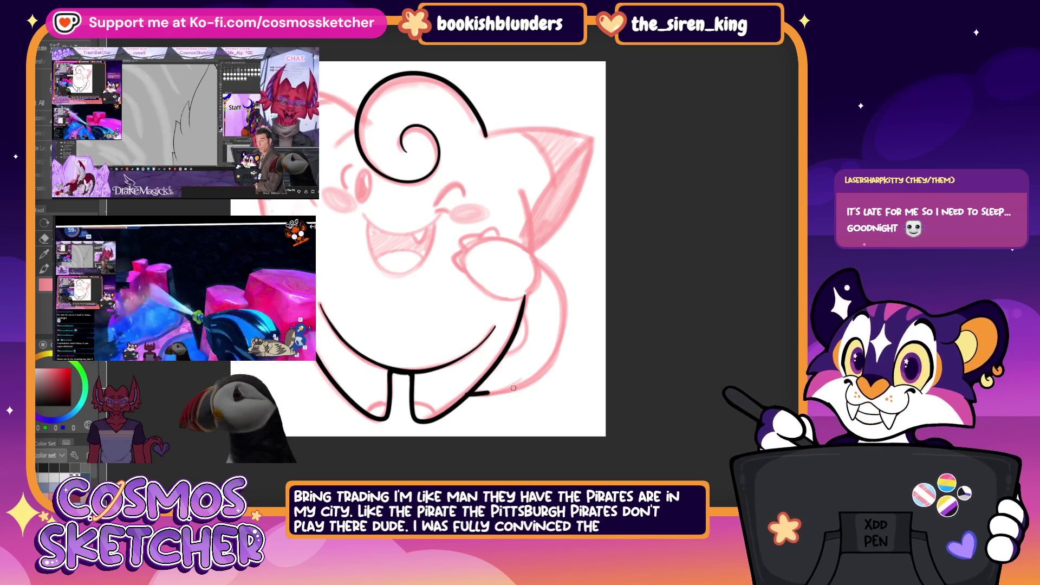
left_click_drag(508, 389, 562, 345)
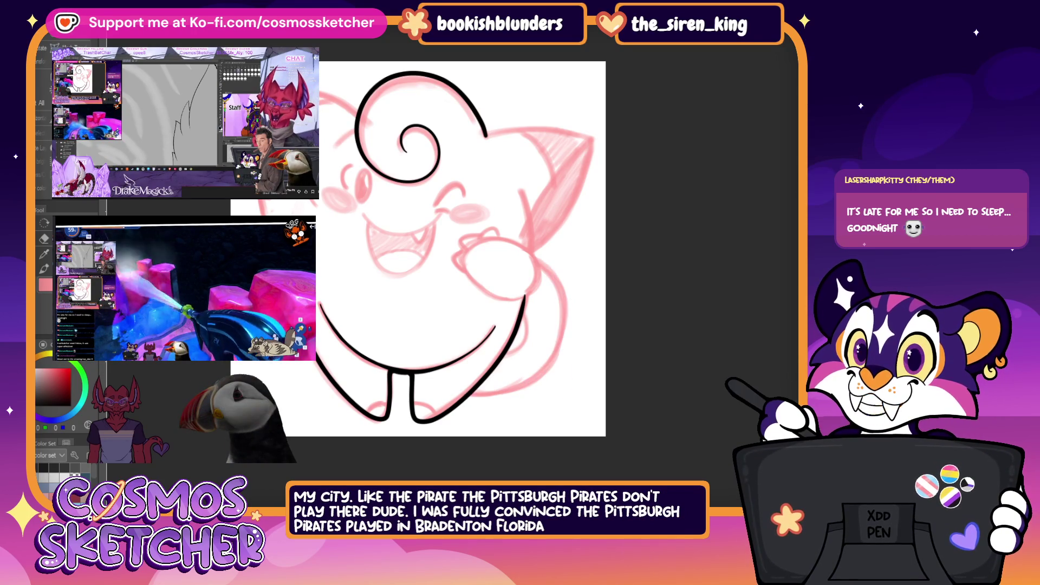
left_click_drag(535, 255, 554, 362)
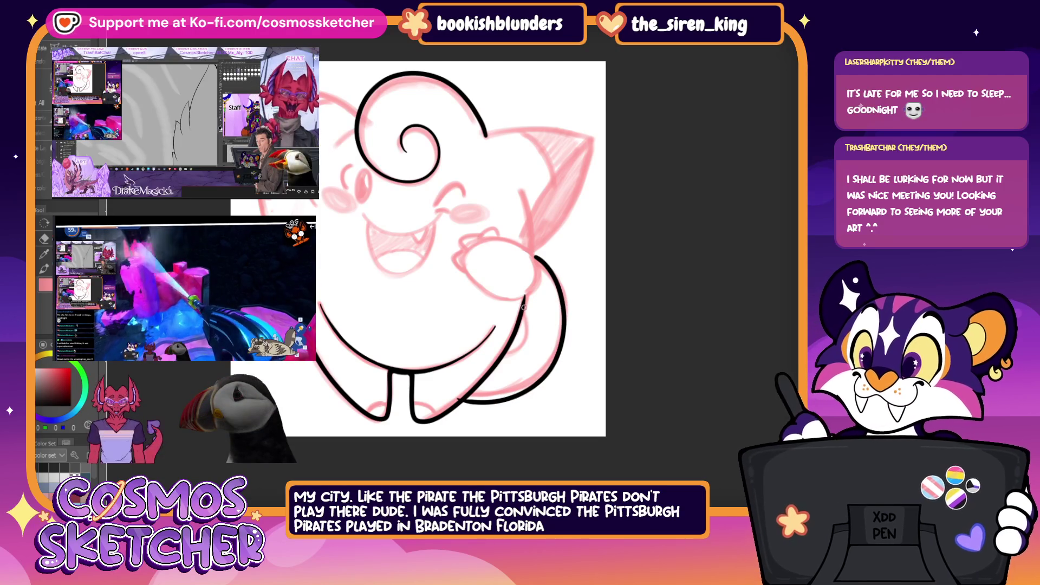
left_click_drag(527, 316, 519, 347)
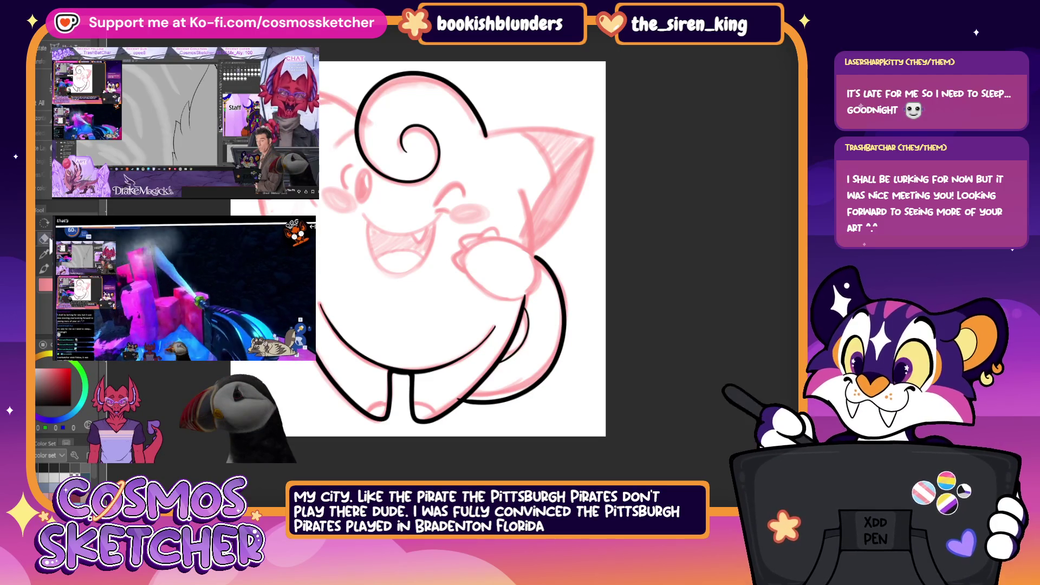
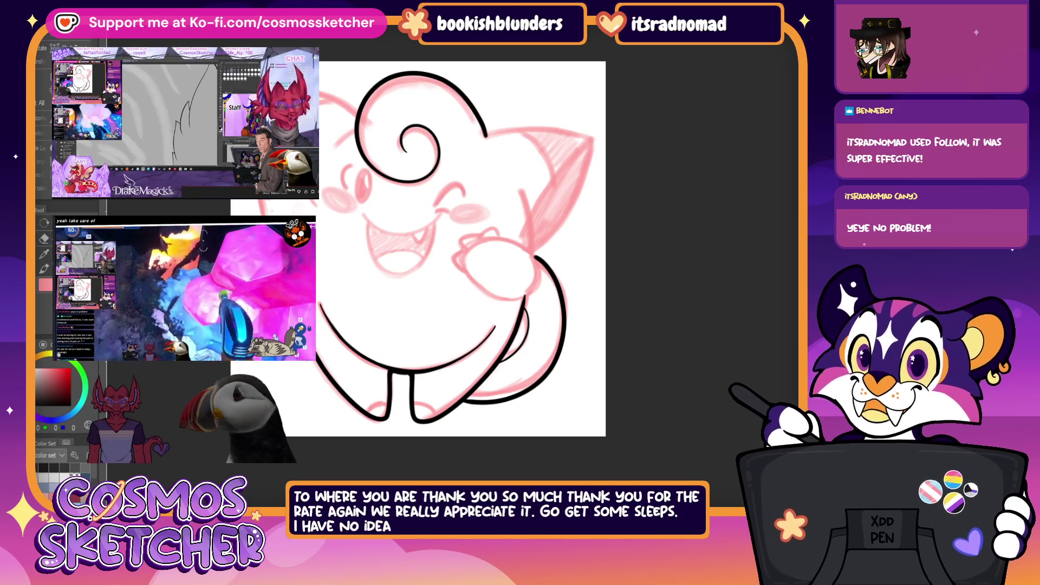
Erase the top arc of the curl outline and ink the ear's right edge in bold black.
left_click_drag(368, 84, 466, 87)
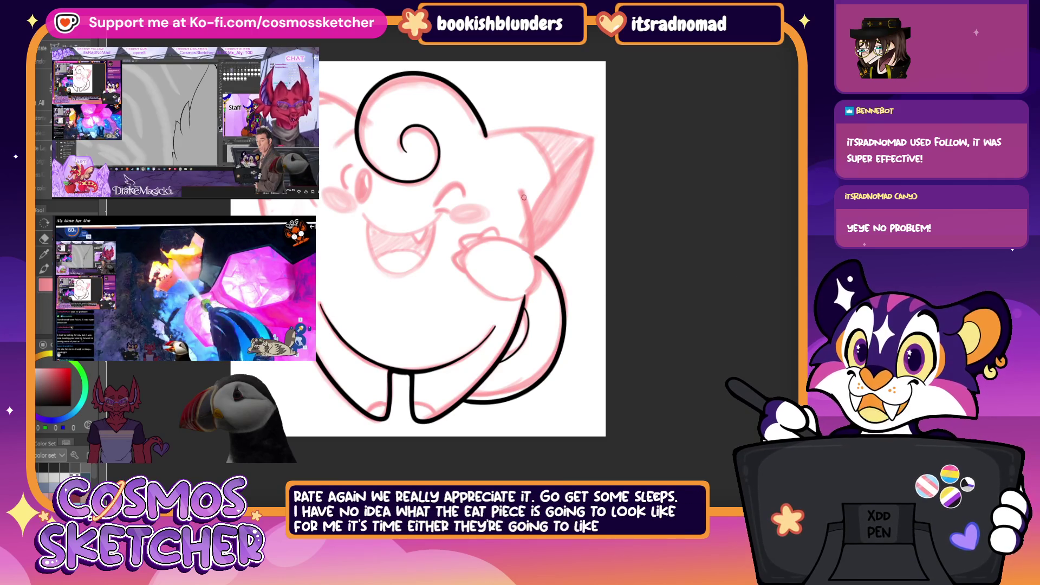
key("ctrl+plus")
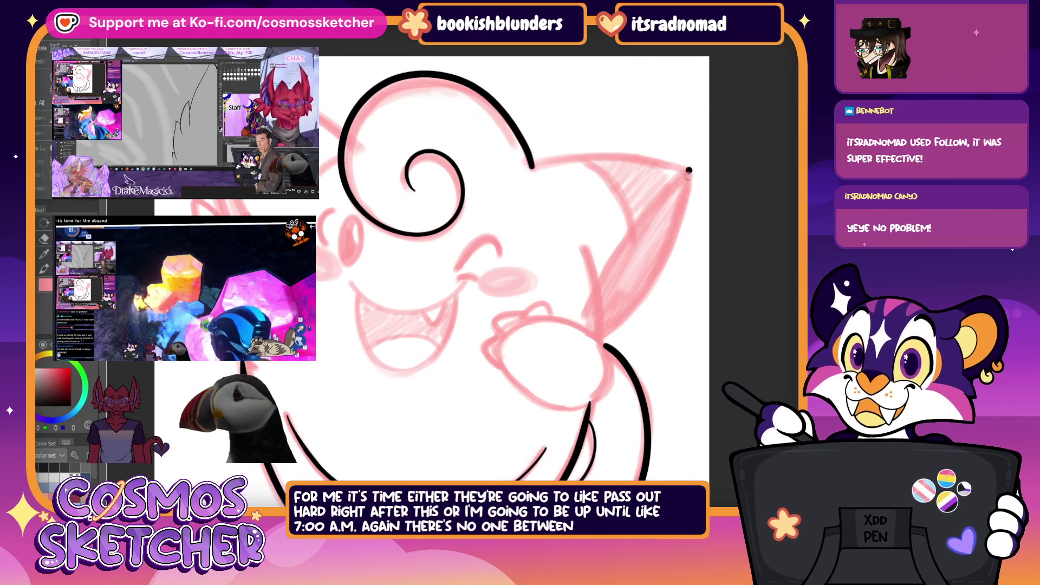
left_click_drag(689, 170, 677, 236)
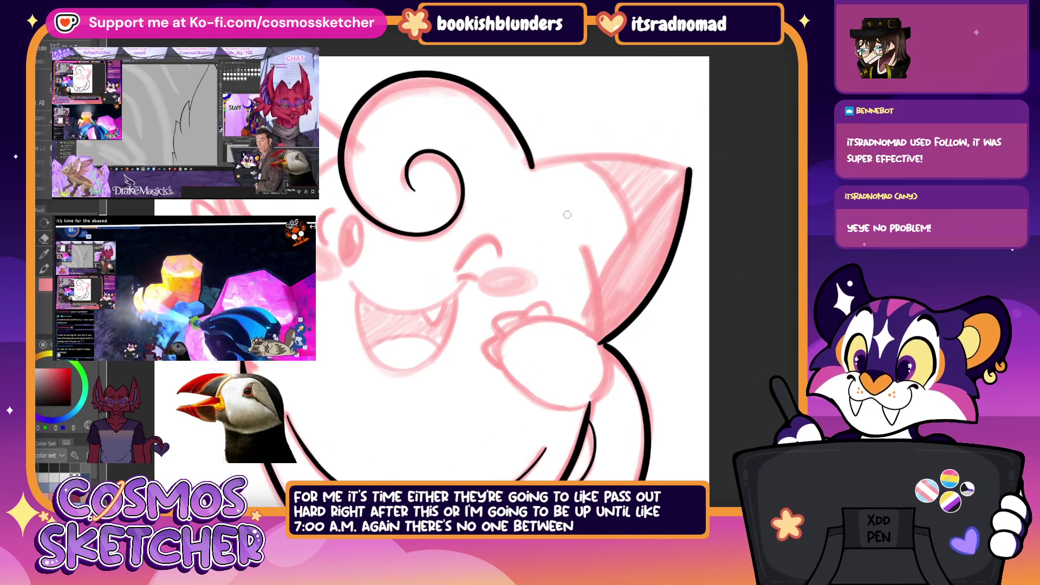
left_click_drag(480, 316, 536, 255)
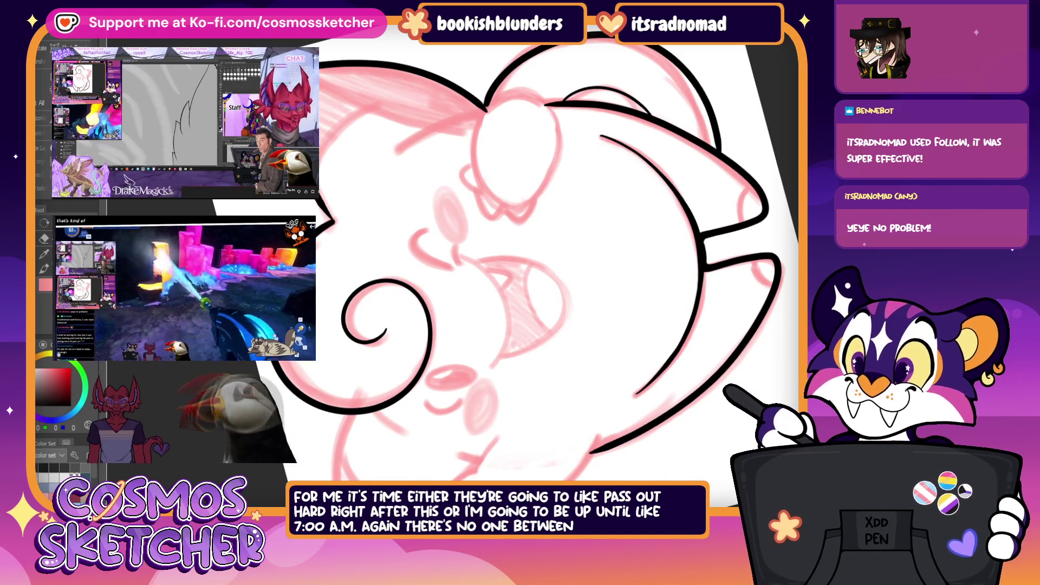
Ink another stretch of the head outline, then return the canvas to upright.
left_click_drag(324, 88, 377, 117)
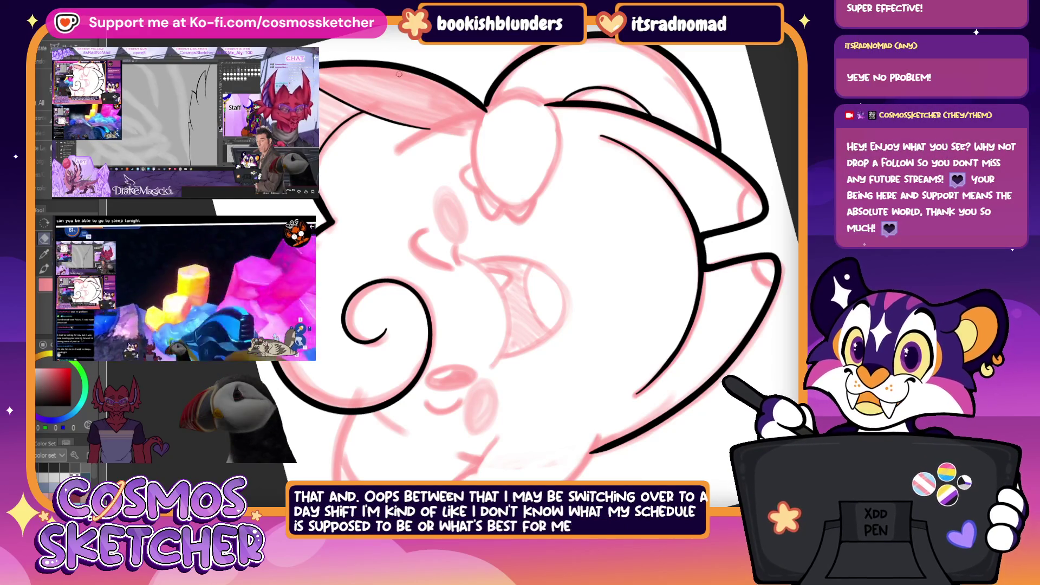
left_click_drag(542, 244, 497, 190)
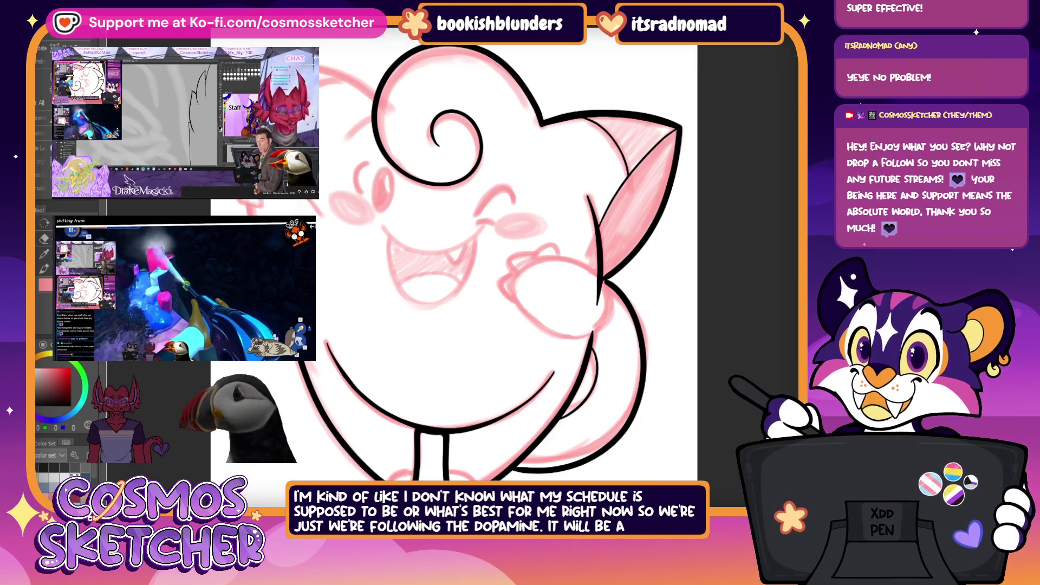
Ink the head's left edge and a curved stroke at its upper left.
left_click_drag(346, 138, 373, 113)
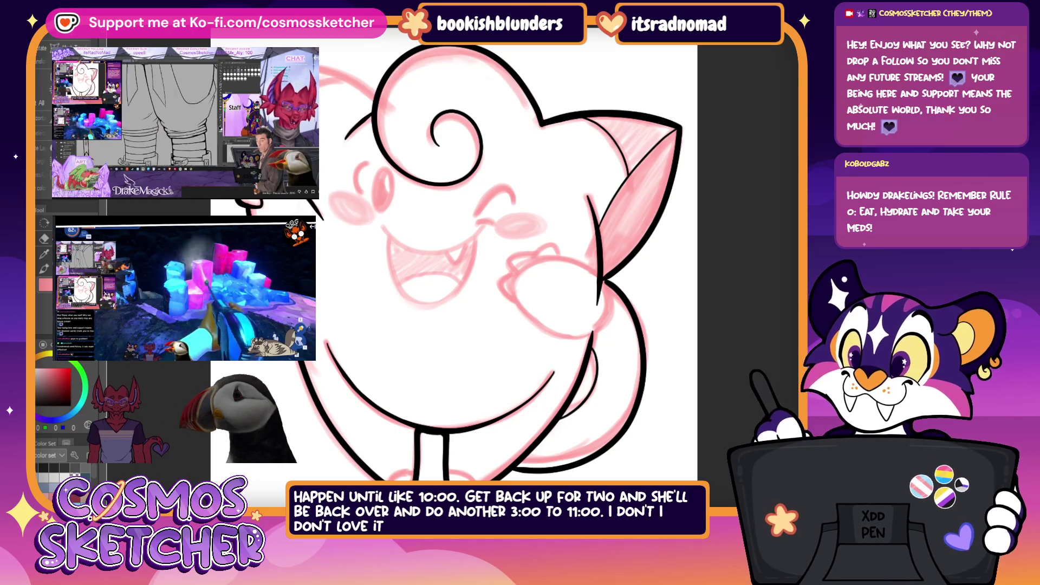
left_click_drag(320, 69, 357, 84)
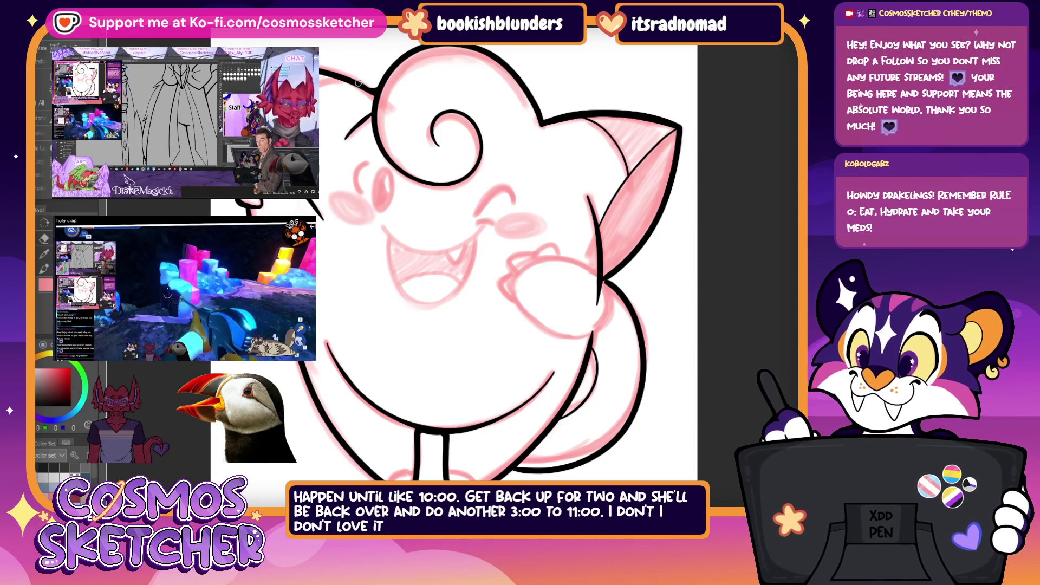
mouse_move(487, 271)
left_mouse_down()
mouse_move(558, 352)
mouse_move(542, 336)
left_mouse_up()
scroll(542, 336, "up", 3)
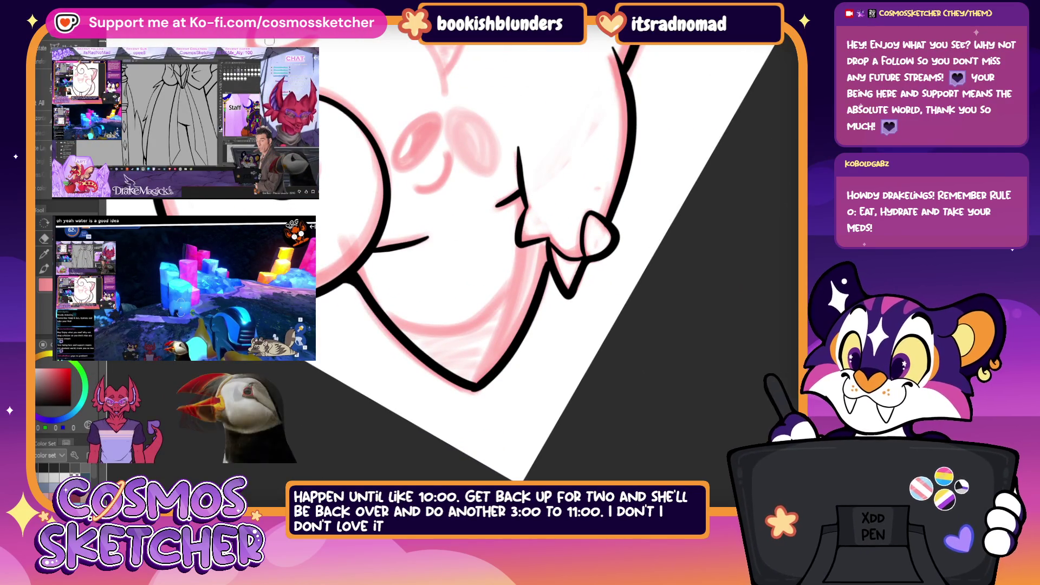
Thicken the V-shaped line near the cheek blush, then reset the view to the whole drawing.
left_click_drag(438, 368, 475, 385)
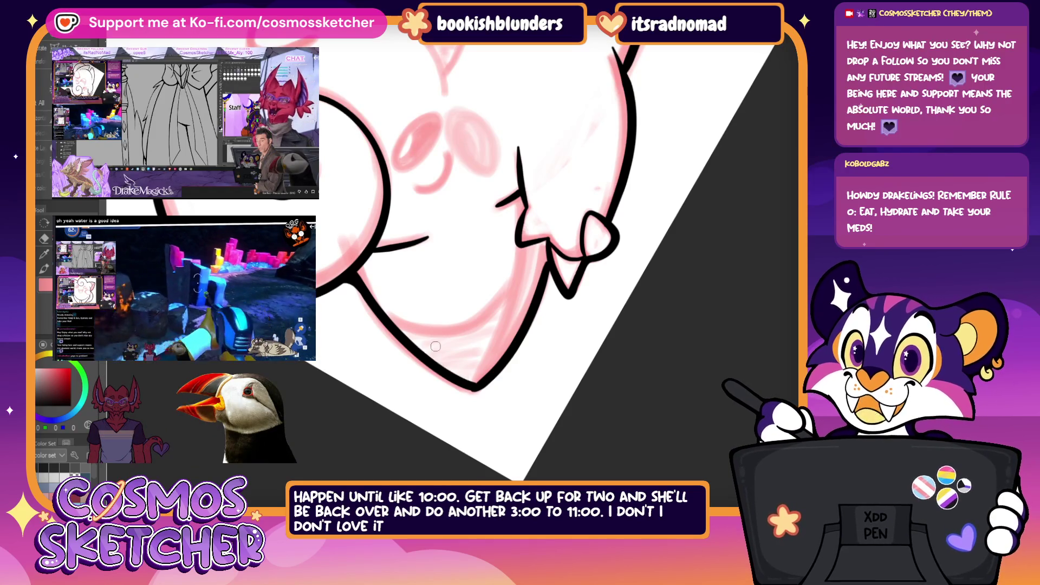
left_click_drag(470, 385, 426, 363)
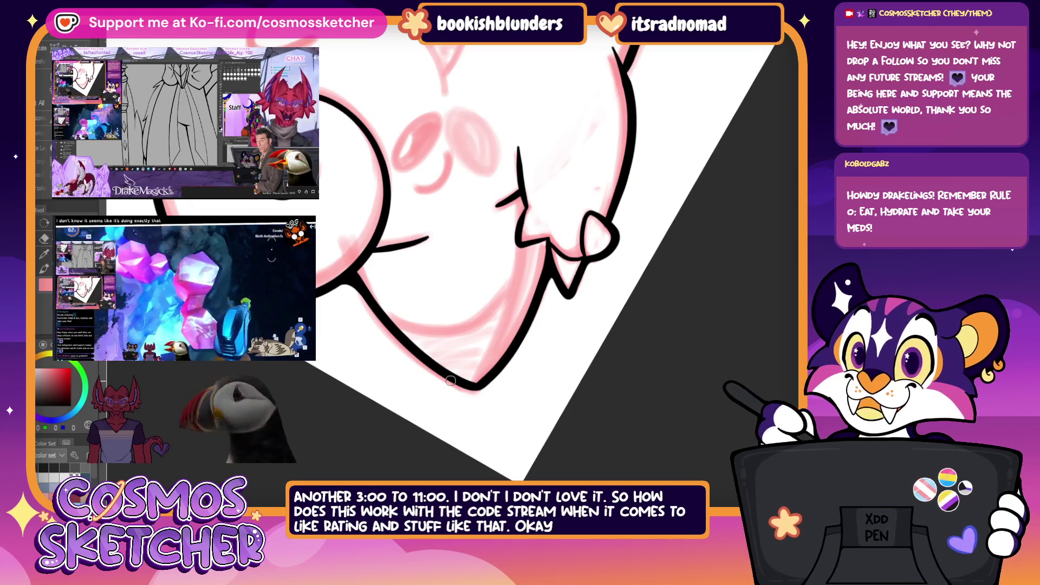
key("ctrl+0")
key("ctrl+plus")
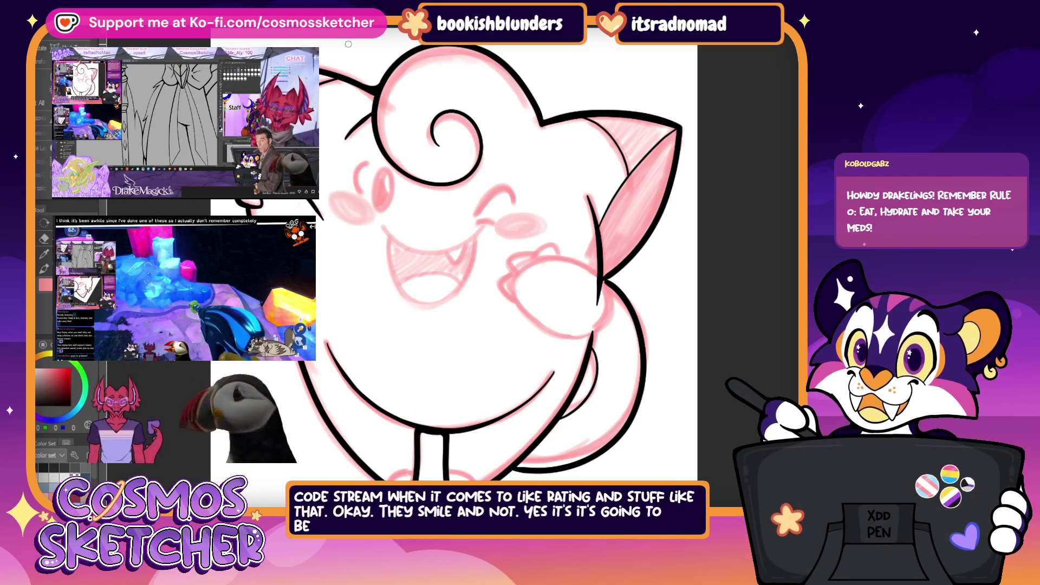
Ink the raised arm's outline in bold black, undoing a stray cheek stroke.
scroll(530, 271, "up", 5)
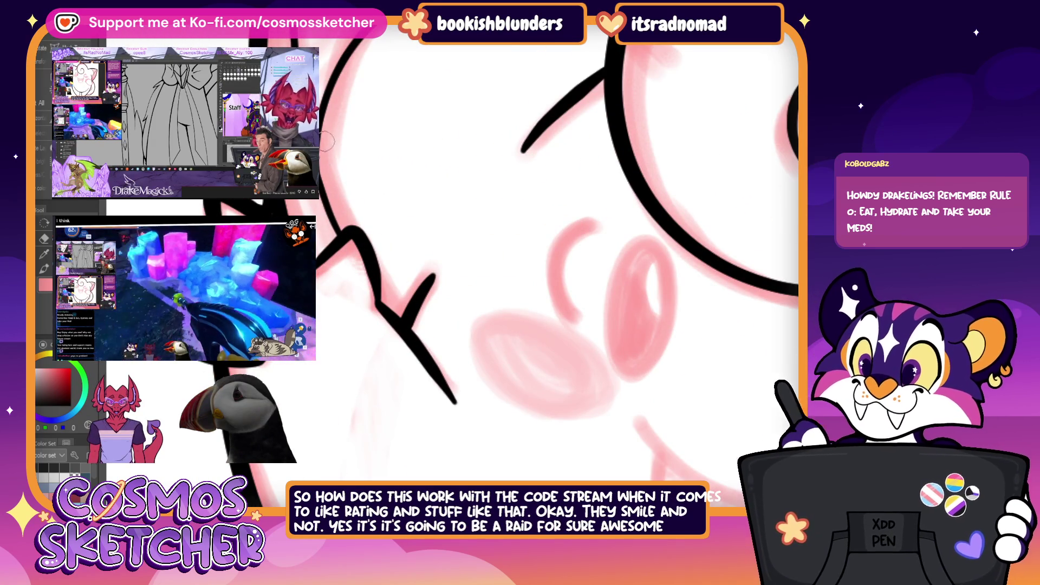
scroll(487, 244, "down", 5)
scroll(488, 243, "down", 3)
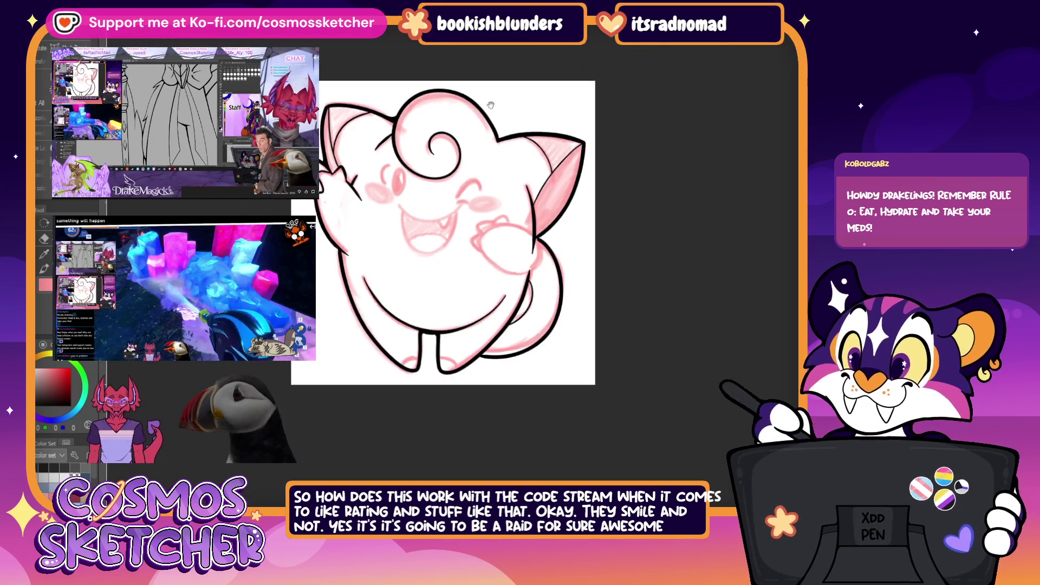
scroll(487, 244, "down", 2)
scroll(487, 244, "down", 1)
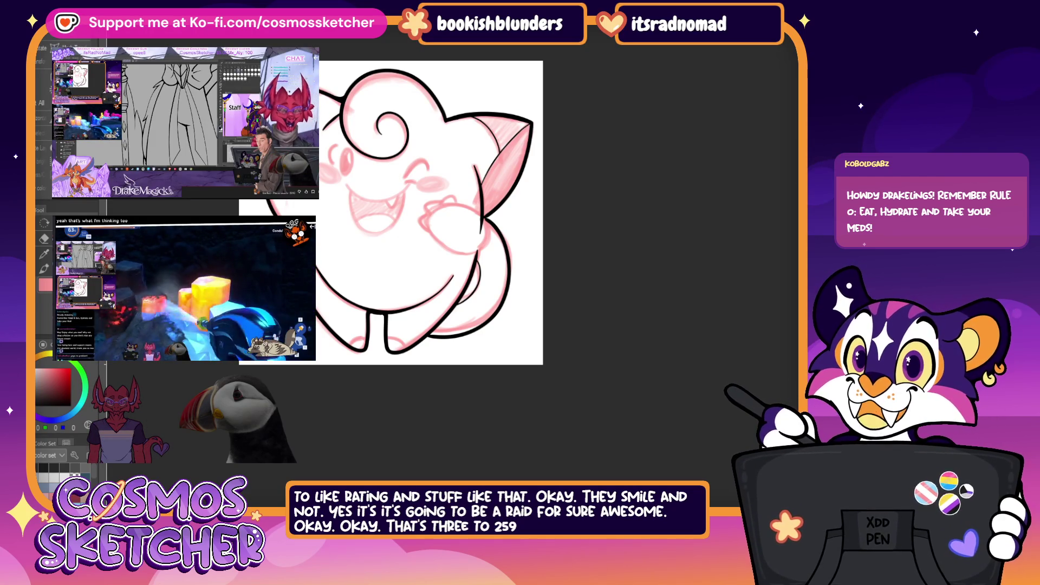
scroll(457, 226, "up", 5)
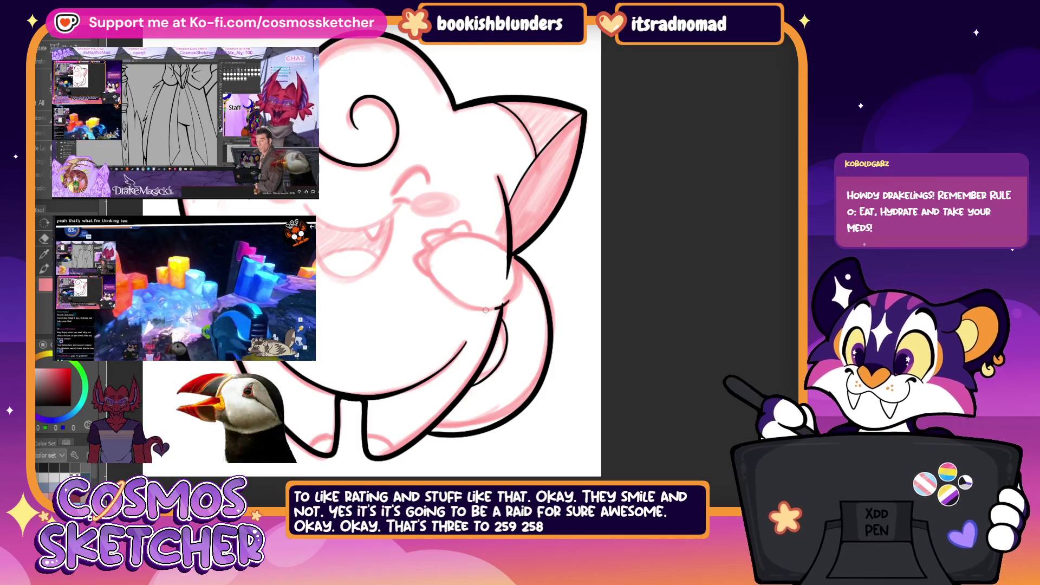
left_click_drag(489, 309, 445, 238)
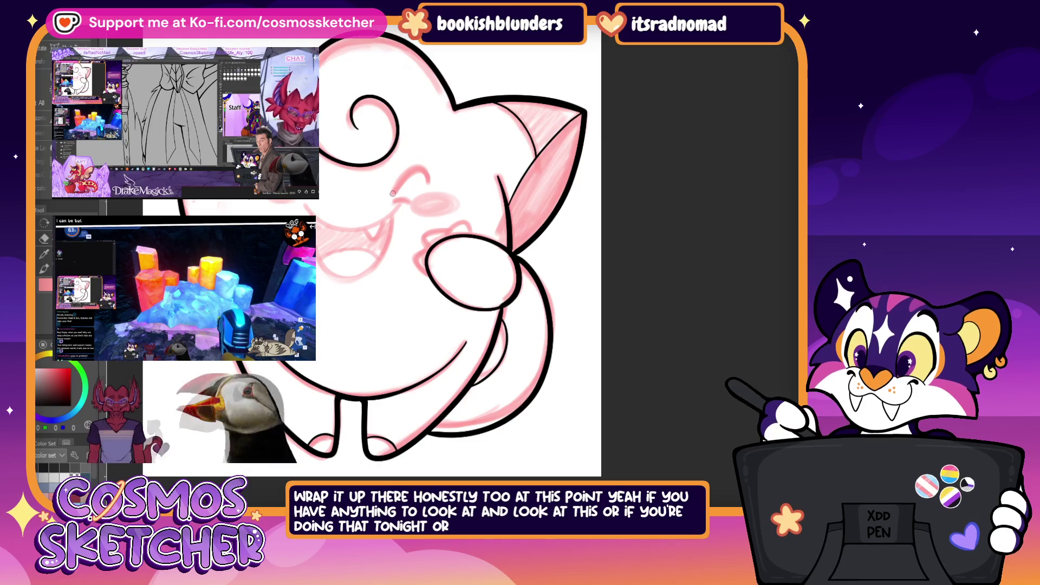
left_click_drag(400, 184, 393, 192)
key("ctrl+z")
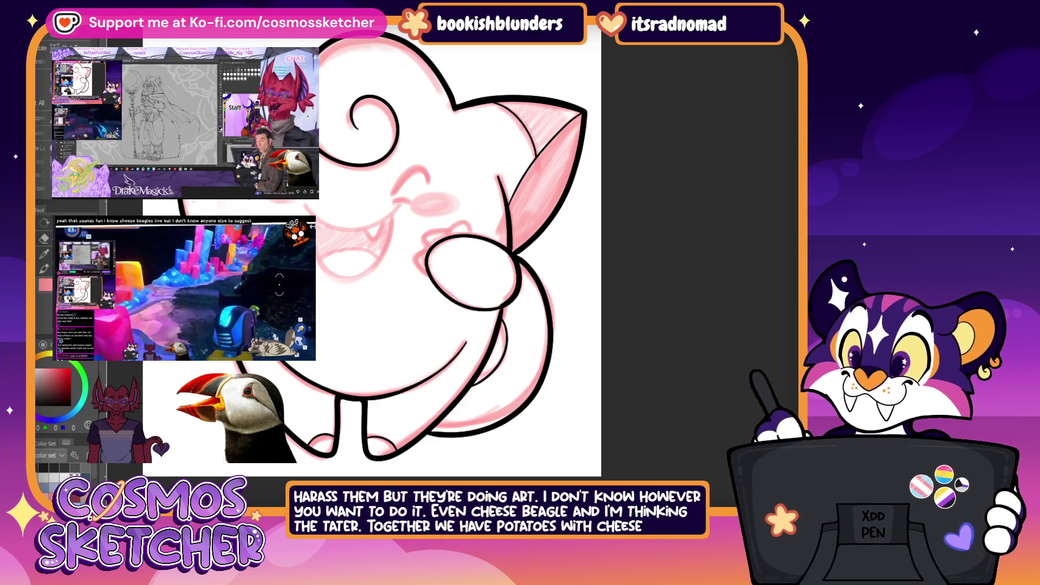
left_click_drag(398, 325, 537, 331)
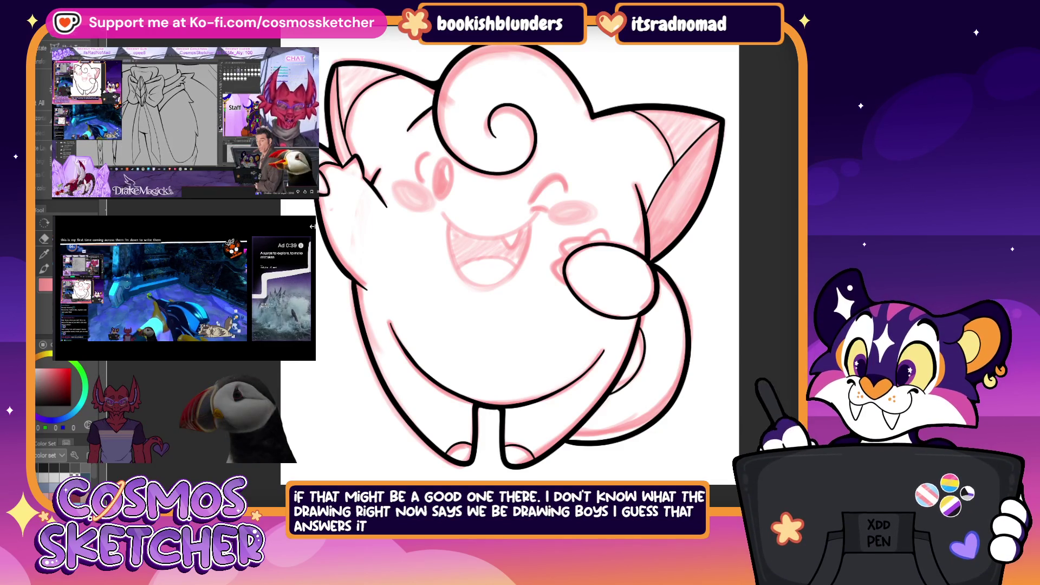
Ink the curved smile line across the creature's face.
scroll(509, 260, "right", 2)
scroll(445, 216, "up", 2)
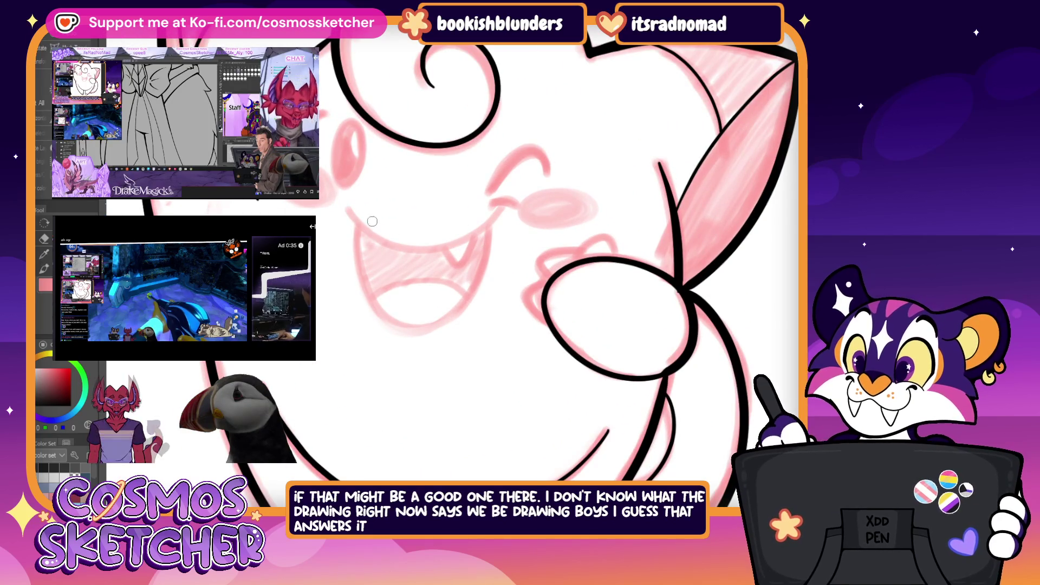
left_click_drag(348, 211, 494, 205)
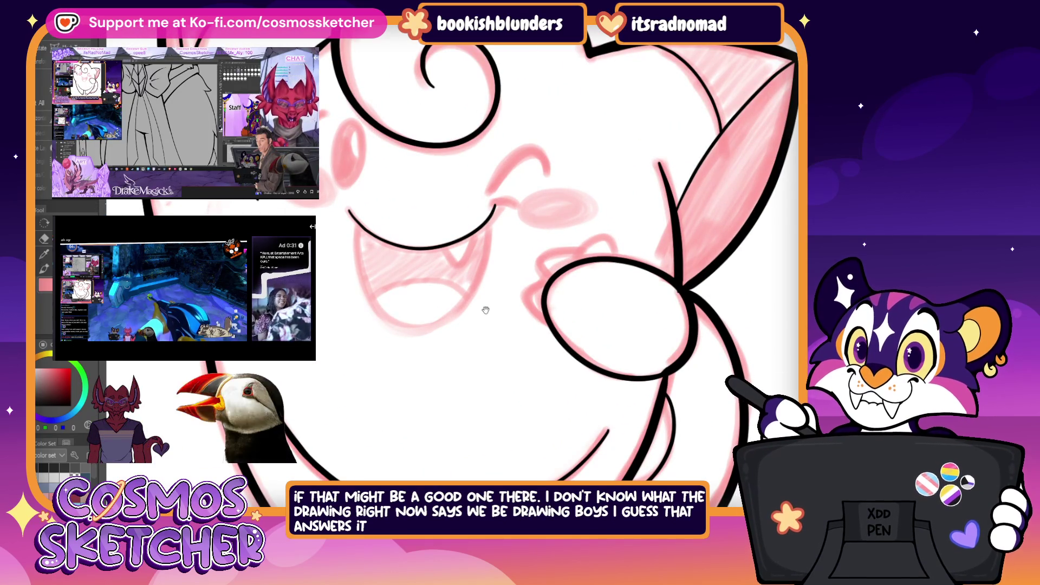
mouse_move(476, 323)
left_mouse_down()
mouse_move(616, 340)
mouse_move(582, 188)
left_mouse_up()
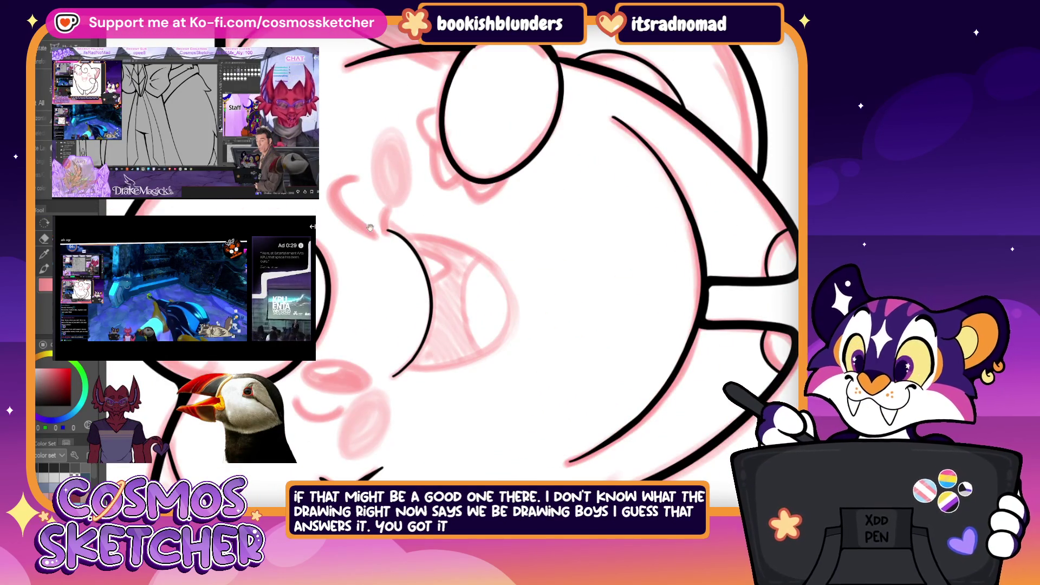
Redraw the smile's end as a thick comma curl and bring the whole creature into view.
left_click_drag(386, 234, 384, 212)
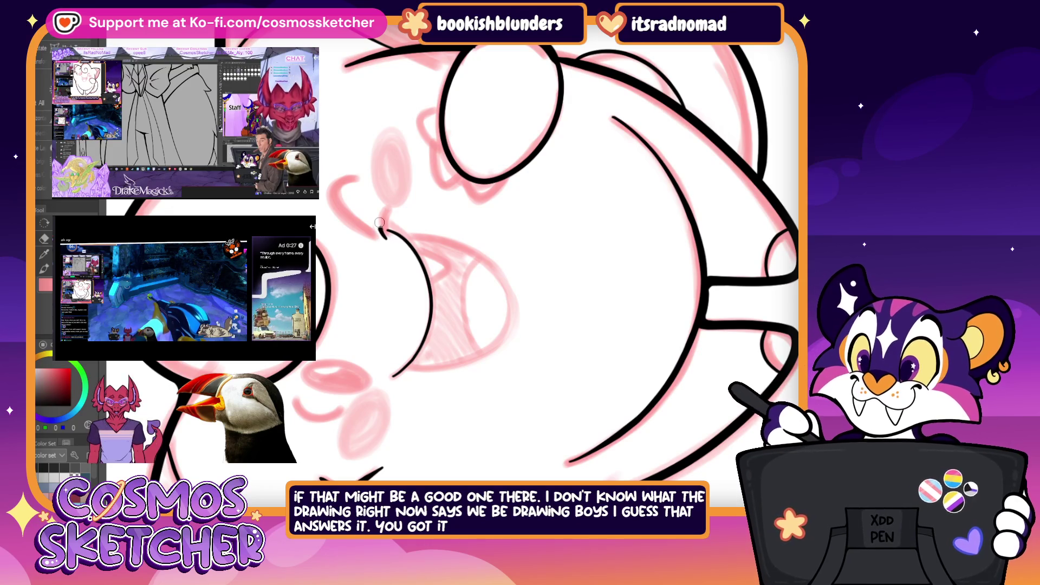
key("ctrl+z")
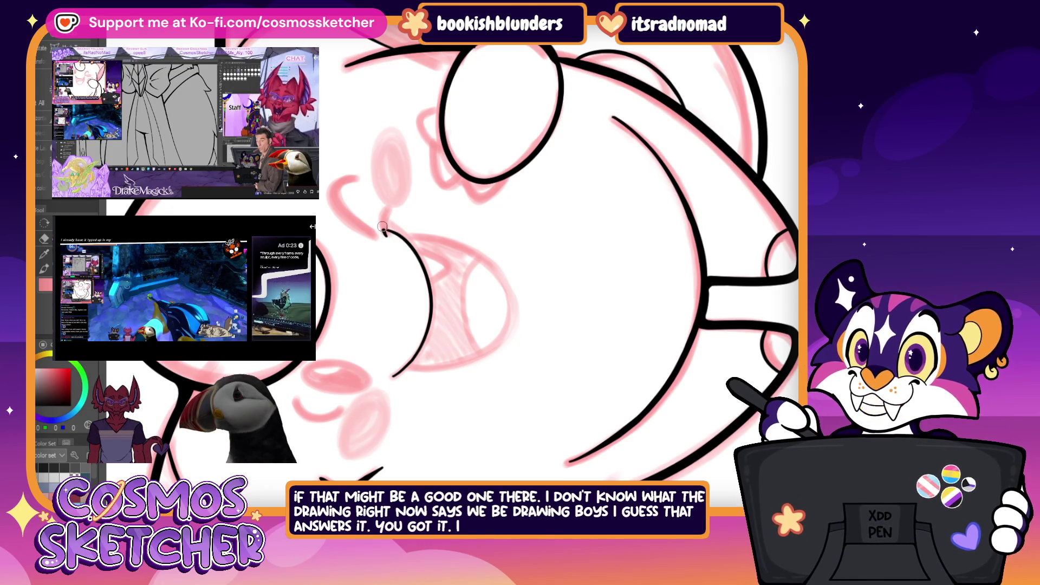
key("ctrl+z")
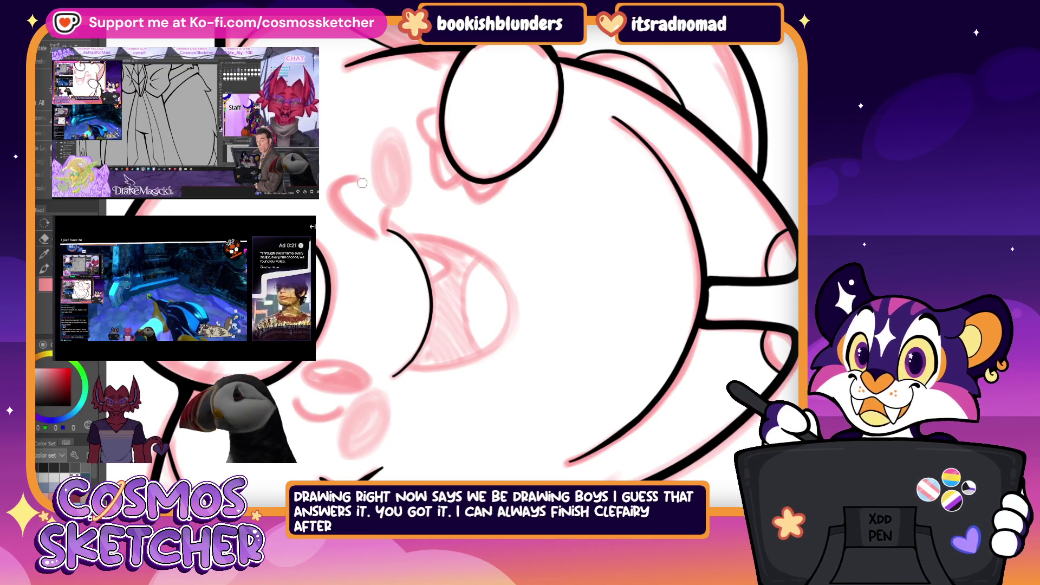
left_click_drag(386, 207, 384, 234)
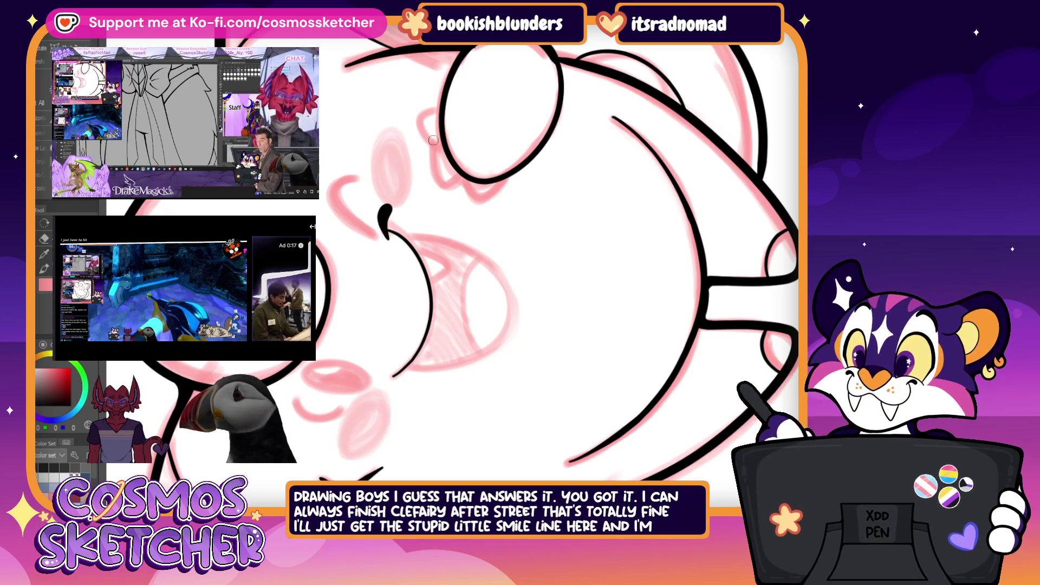
scroll(378, 231, "up", 3)
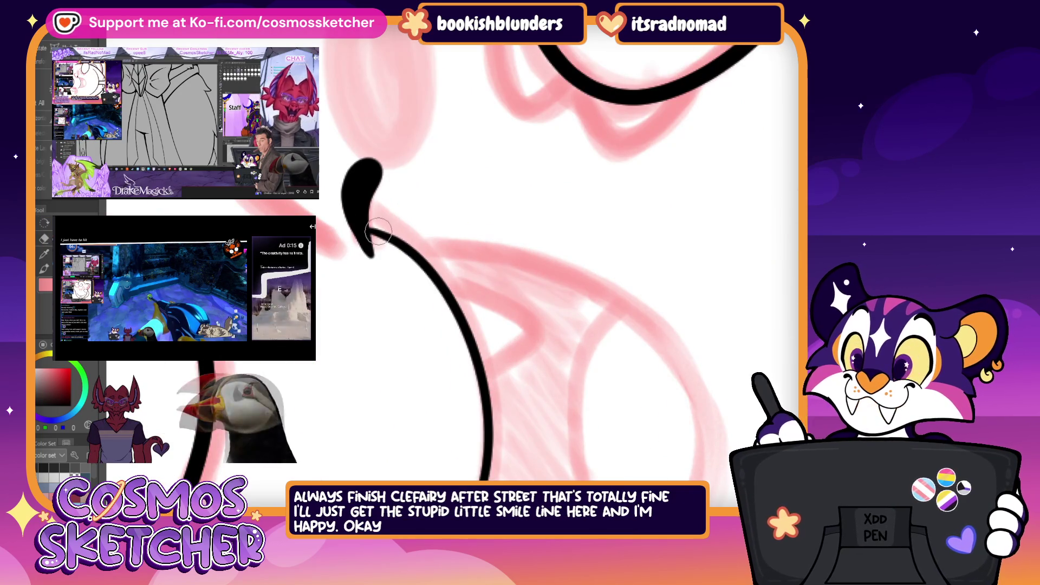
scroll(362, 203, "down", 2)
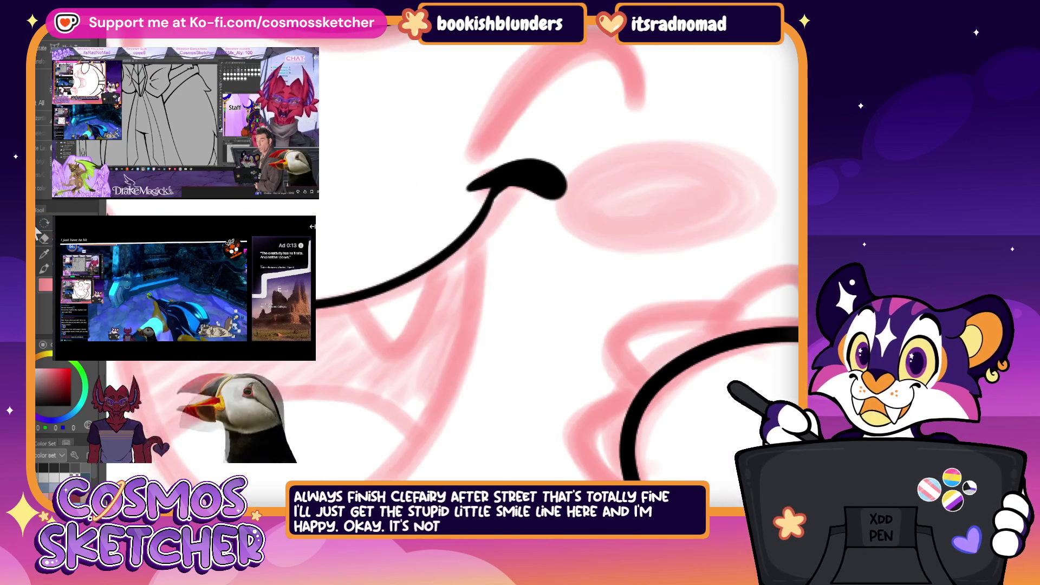
scroll(362, 204, "down", 3)
scroll(362, 204, "down", 1)
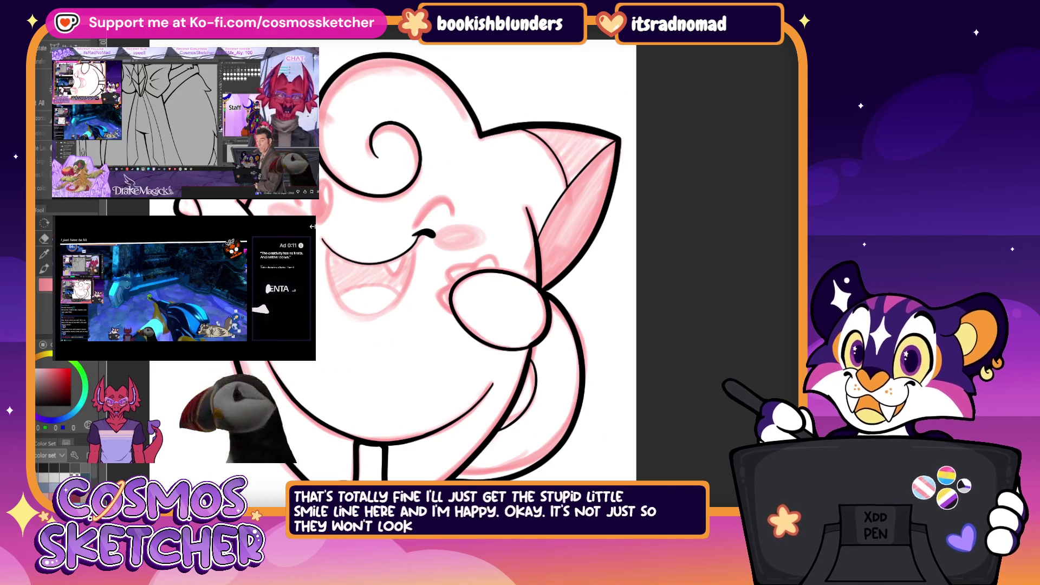
left_click_drag(274, 215, 430, 209)
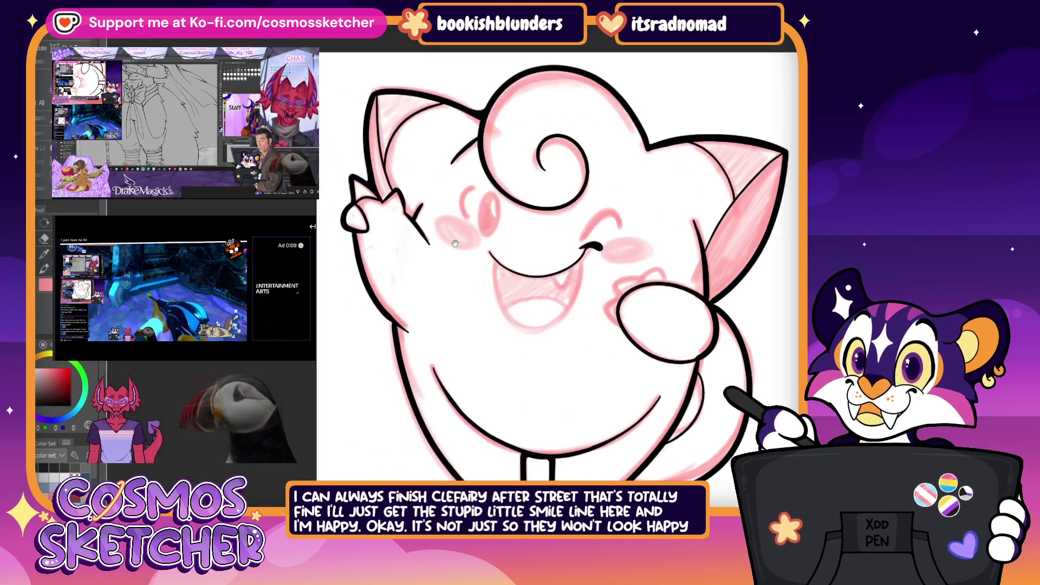